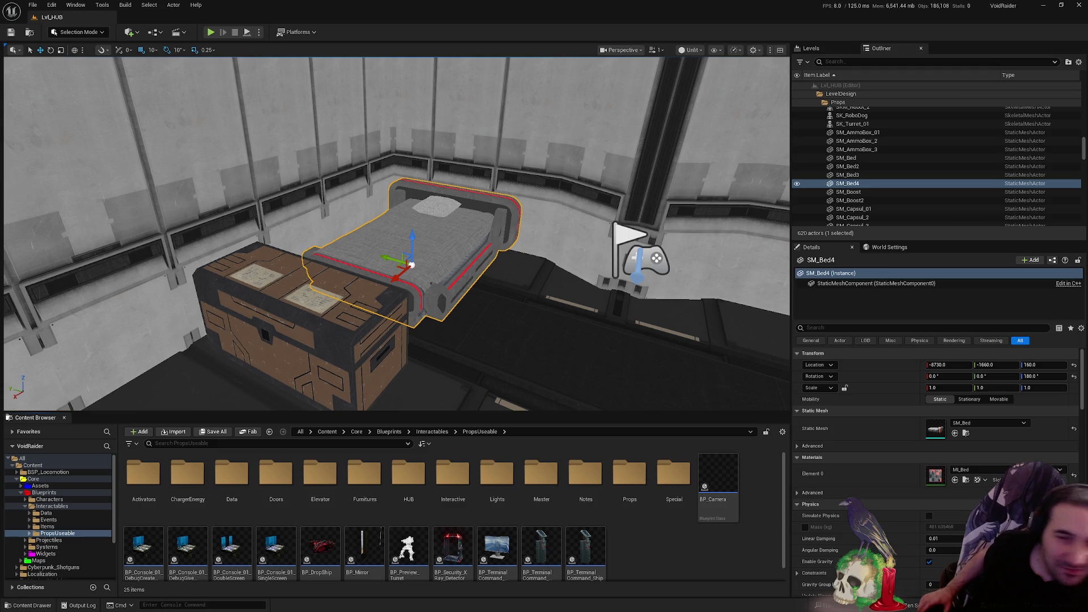
Switch from the level view to the BP_MasterInteractive Blueprint event graph
{"action": "key", "text": "alt+Tab"}
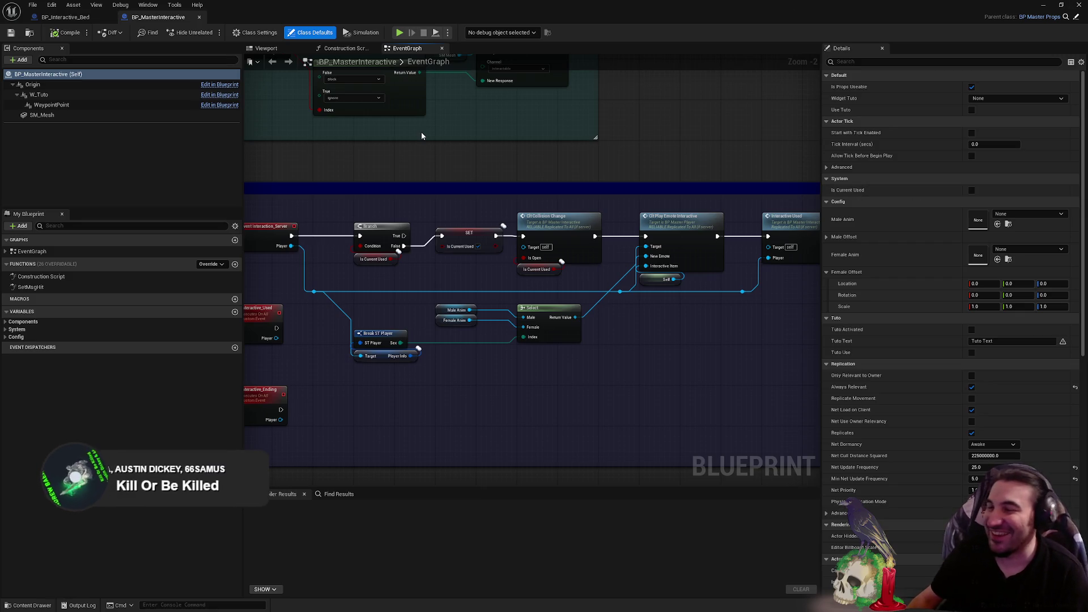
Restore, move and shrink the Unreal editor windows, then minimize Unreal, the retargeter and Spotify
{"action": "mouse_move", "coordinate": [554, 161]}
{"action": "right_mouse_down"}
{"action": "mouse_move", "coordinate": [617, 168]}
{"action": "mouse_move", "coordinate": [688, 132]}
{"action": "right_mouse_up"}
{"action": "double_click", "coordinate": [874, 5]}
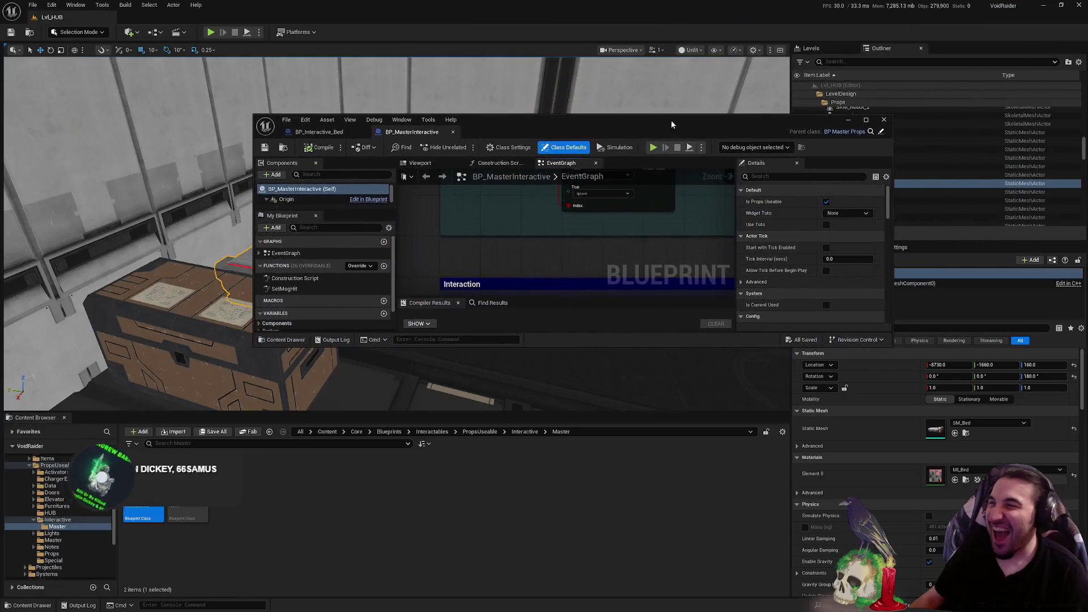
{"action": "double_click", "coordinate": [690, 79]}
{"action": "left_click_drag", "start_coordinate": [691, 79], "coordinate": [758, 66]}
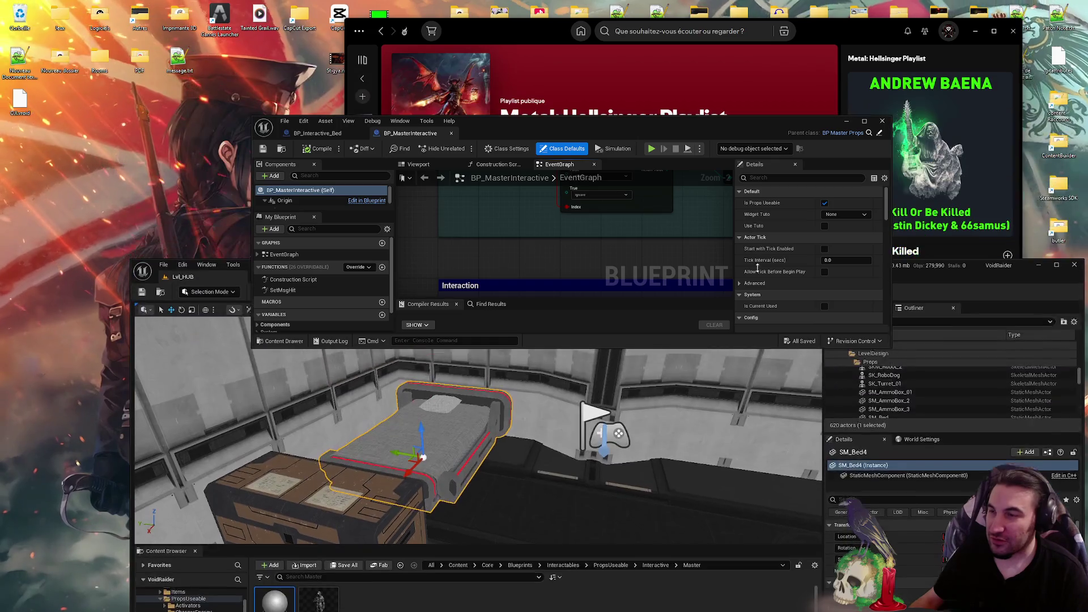
{"action": "mouse_move", "coordinate": [758, 65]}
{"action": "left_mouse_down"}
{"action": "mouse_move", "coordinate": [867, 133]}
{"action": "mouse_move", "coordinate": [955, 77]}
{"action": "left_mouse_up"}
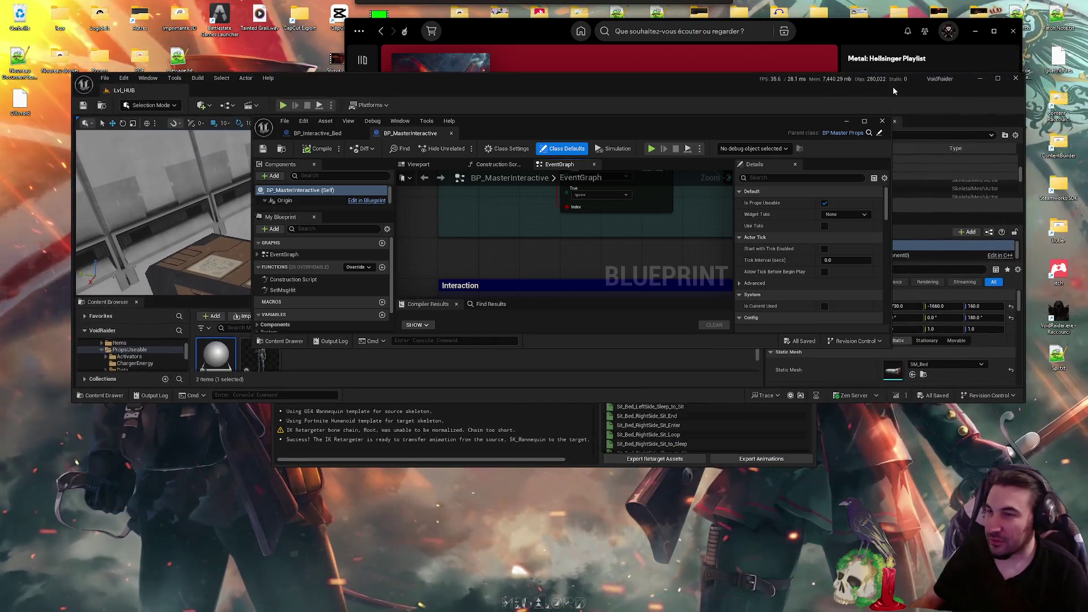
{"action": "left_click", "coordinate": [981, 77]}
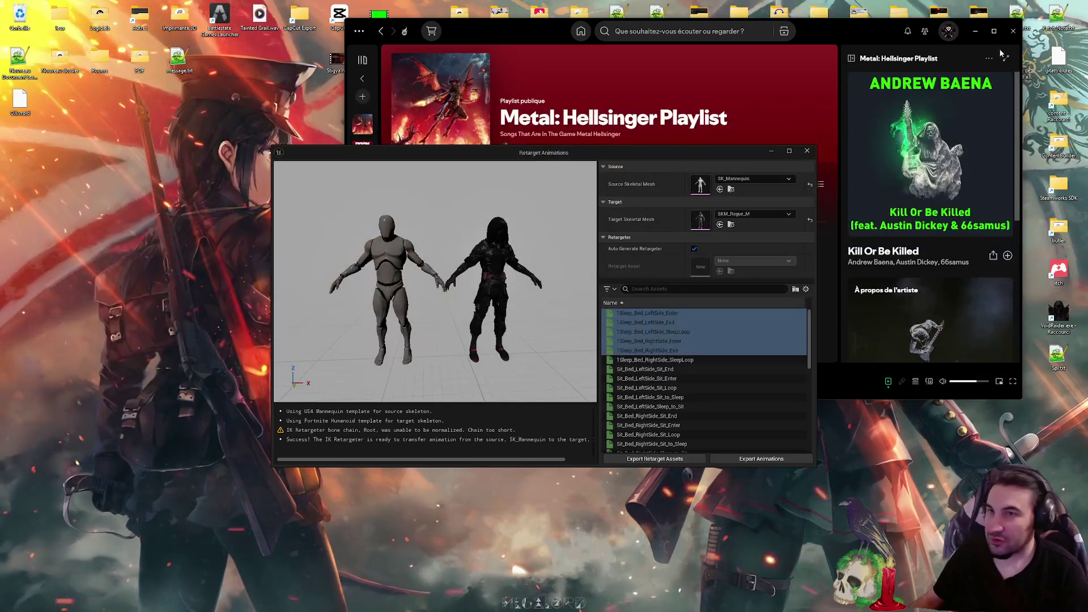
{"action": "left_click", "coordinate": [975, 31]}
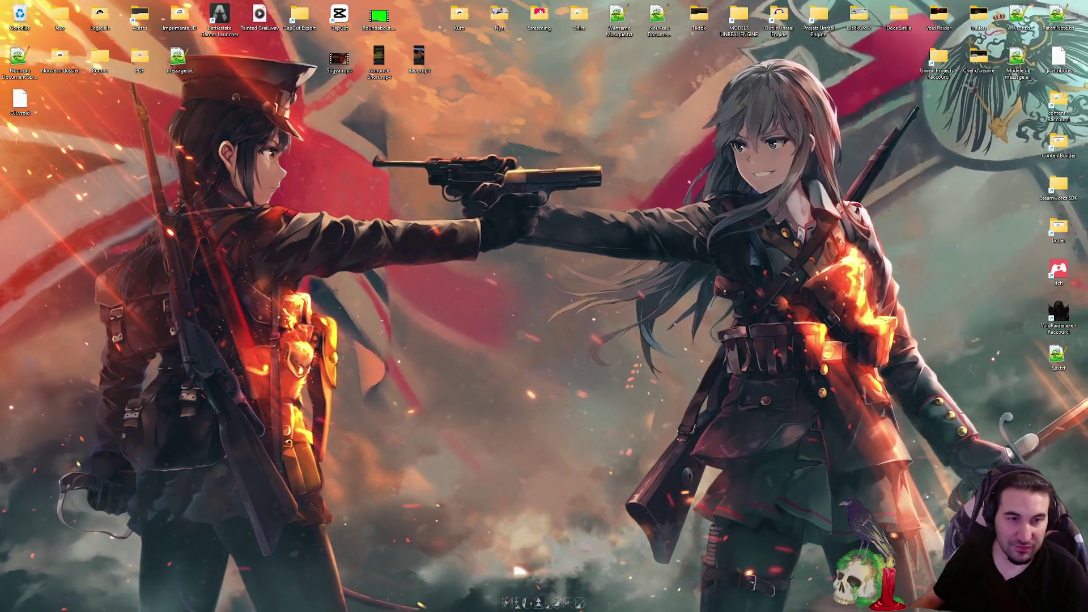
{"action": "mouse_move", "coordinate": [516, 602]}
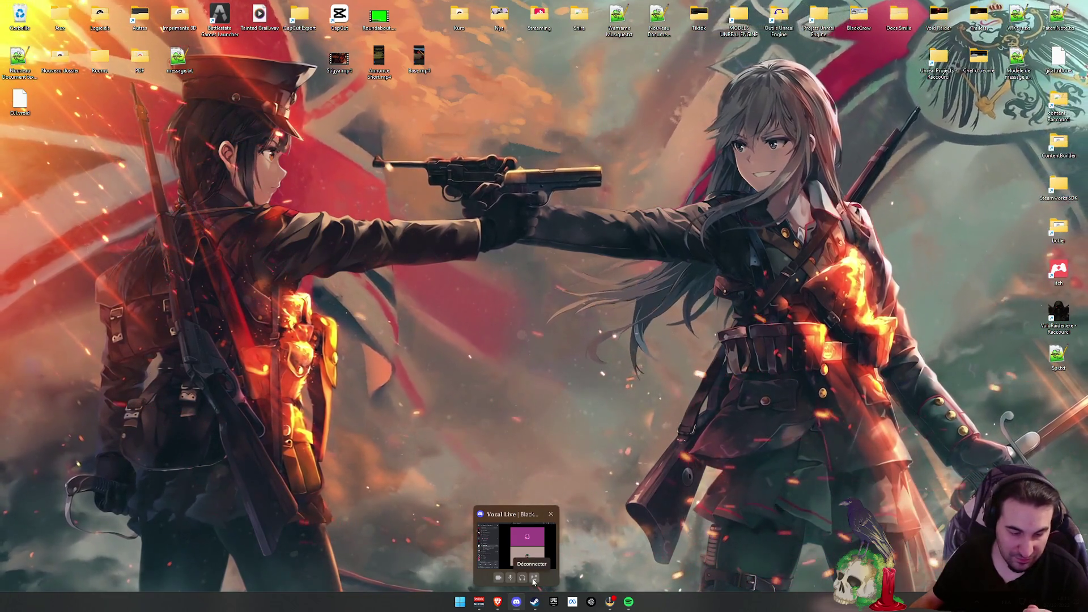
Disconnect from the Discord voice call via its taskbar thumbnail
{"action": "left_click", "coordinate": [534, 581]}
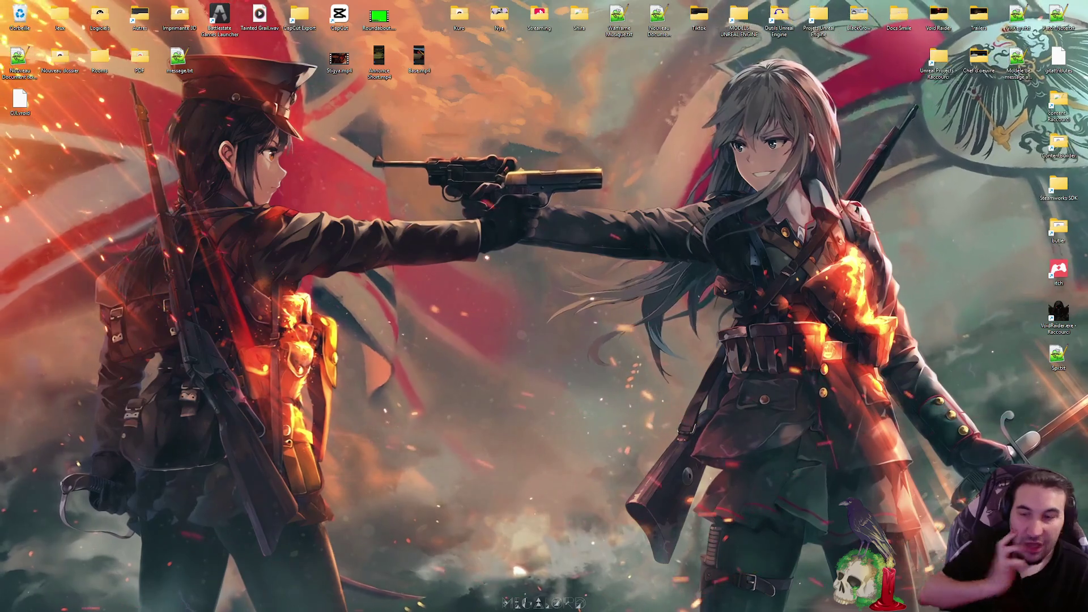
Dismiss the Start menu and switch to the full-screen Blender session with the anime body mesh
{"action": "key", "text": "super"}
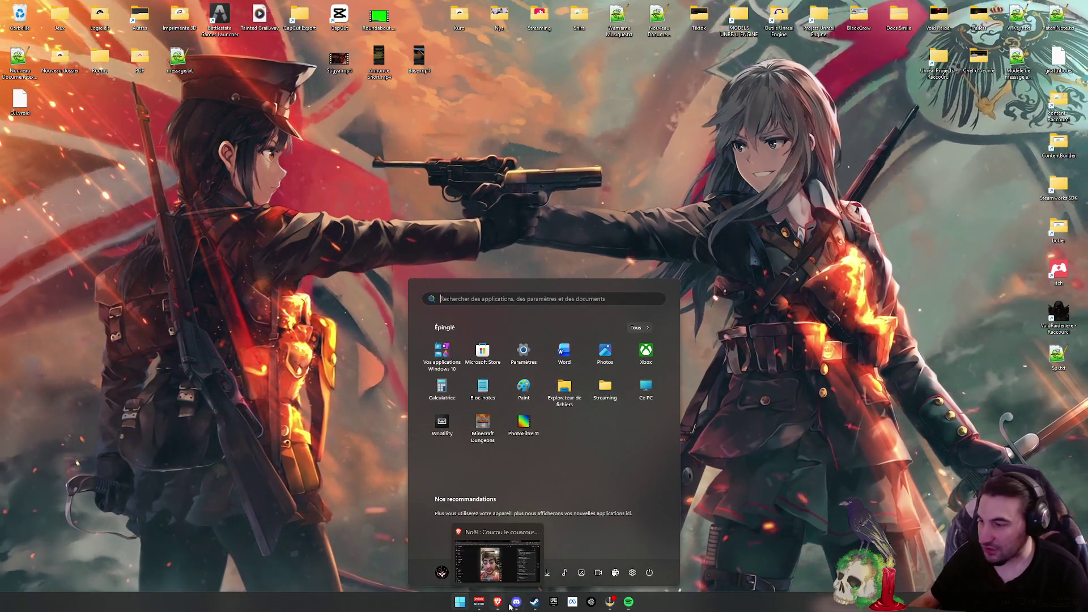
{"action": "key", "text": "super"}
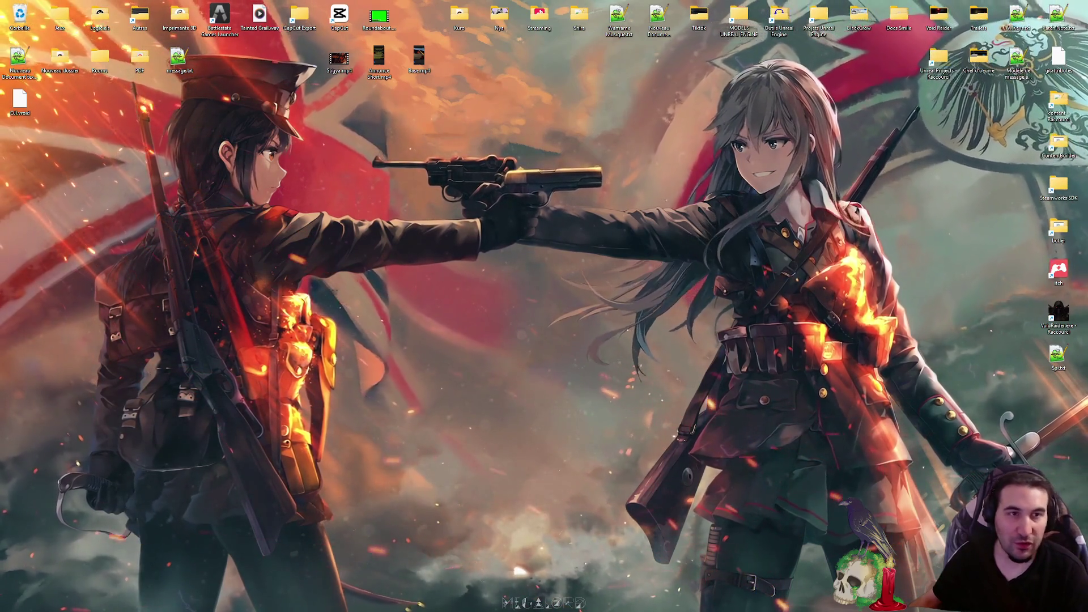
{"action": "key", "text": "alt+Tab"}
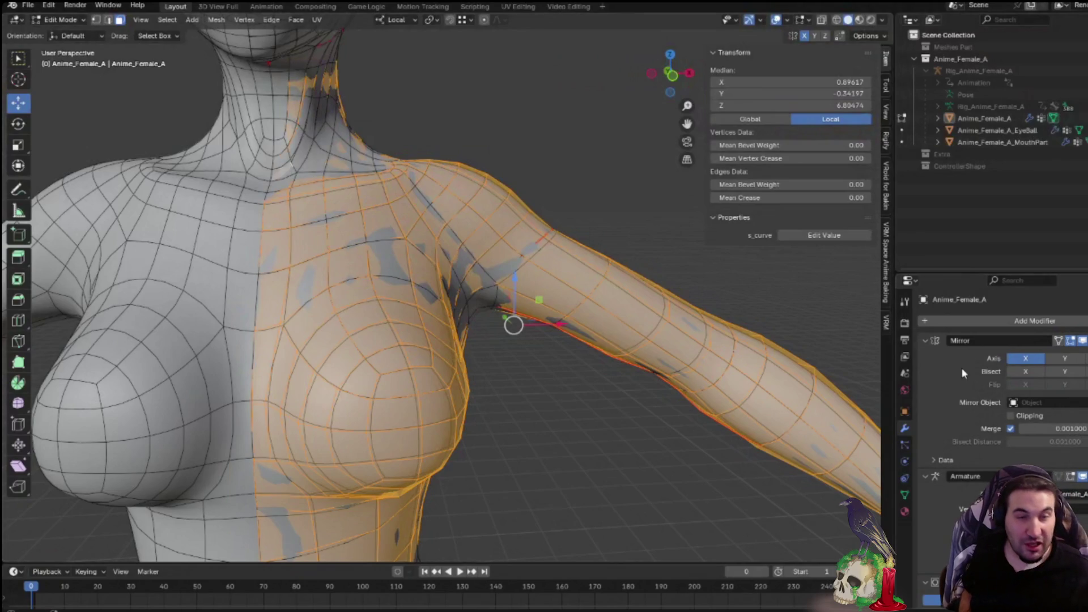
{"action": "scroll", "coordinate": [961, 368], "scroll_direction": "down", "scroll_amount": 2}
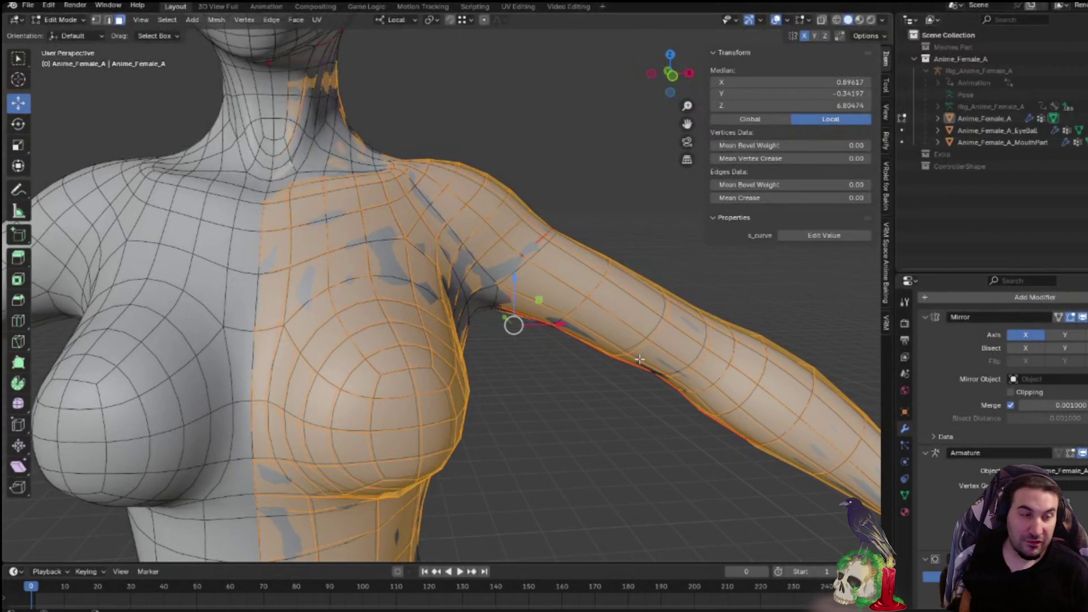
{"action": "scroll", "coordinate": [653, 366], "scroll_direction": "down", "scroll_amount": 5}
Duplicate the torso and arm faces in place and separate them as Anime_Female_A.001, returning to Object Mode
{"action": "mouse_move", "coordinate": [697, 369]}
{"action": "middle_mouse_down"}
{"action": "mouse_move", "coordinate": [508, 344]}
{"action": "mouse_move", "coordinate": [543, 359]}
{"action": "mouse_move", "coordinate": [408, 360]}
{"action": "mouse_move", "coordinate": [425, 335]}
{"action": "mouse_move", "coordinate": [460, 321]}
{"action": "mouse_move", "coordinate": [617, 388]}
{"action": "mouse_move", "coordinate": [624, 406]}
{"action": "mouse_move", "coordinate": [717, 365]}
{"action": "middle_mouse_up"}
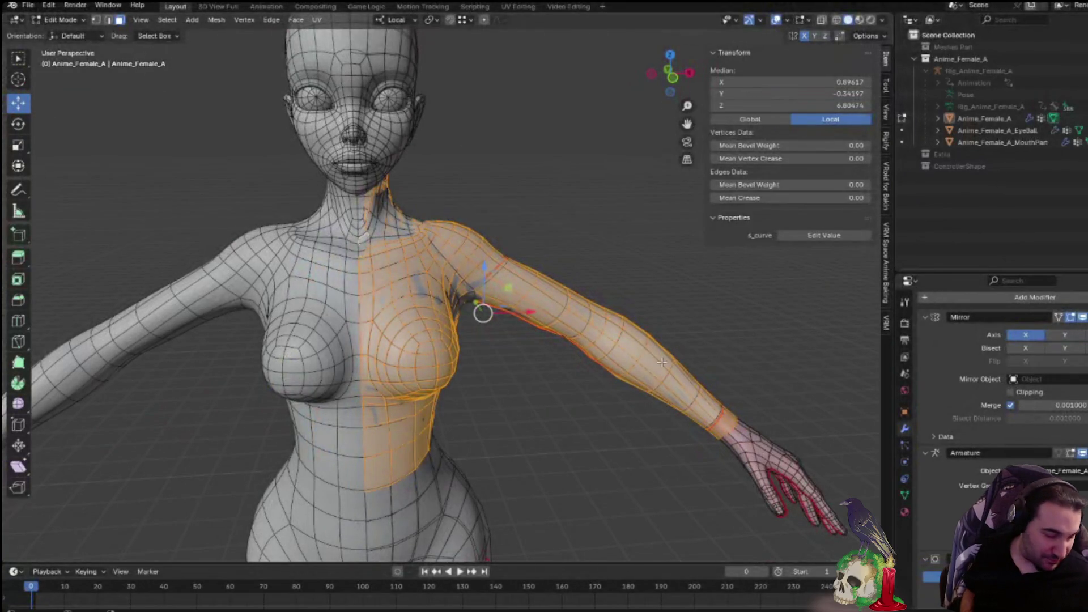
{"action": "key", "text": "shift+d"}
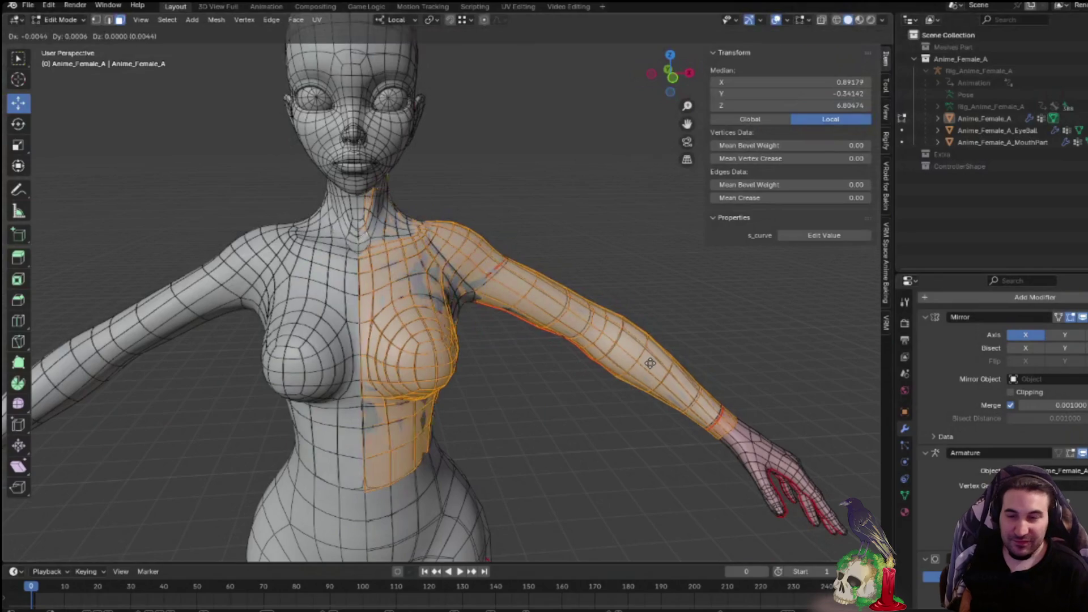
{"action": "right_click", "coordinate": [649, 364]}
{"action": "key", "text": "p"}
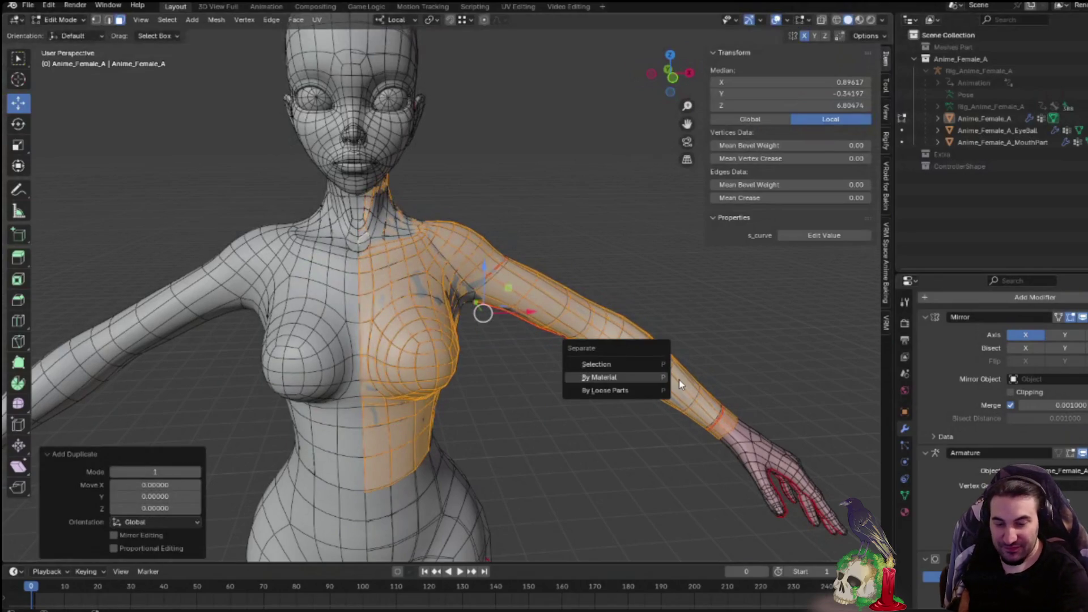
{"action": "left_click", "coordinate": [617, 363]}
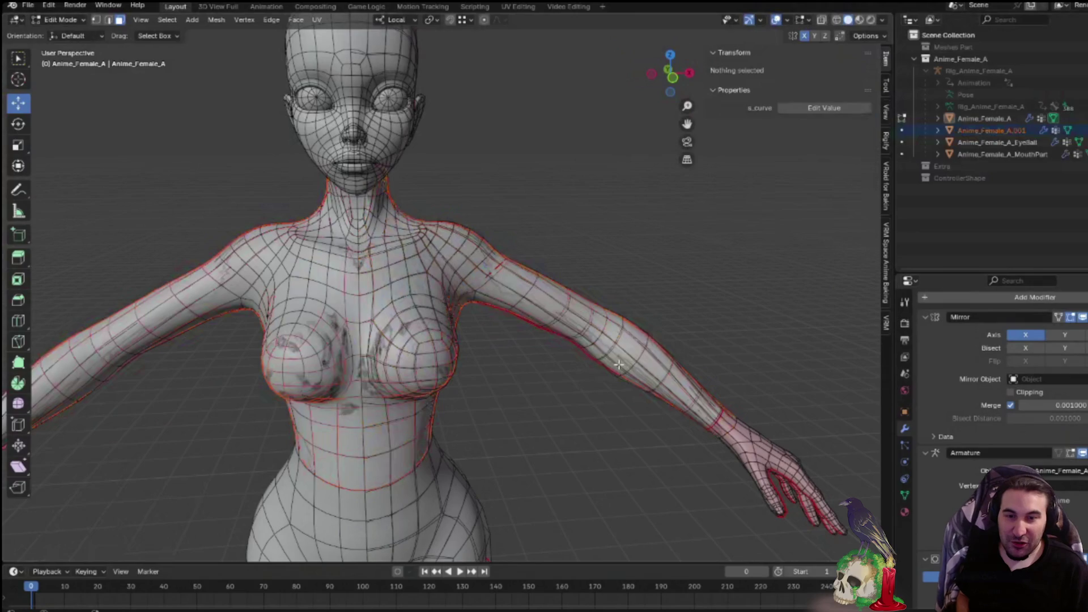
{"action": "key", "text": "Tab"}
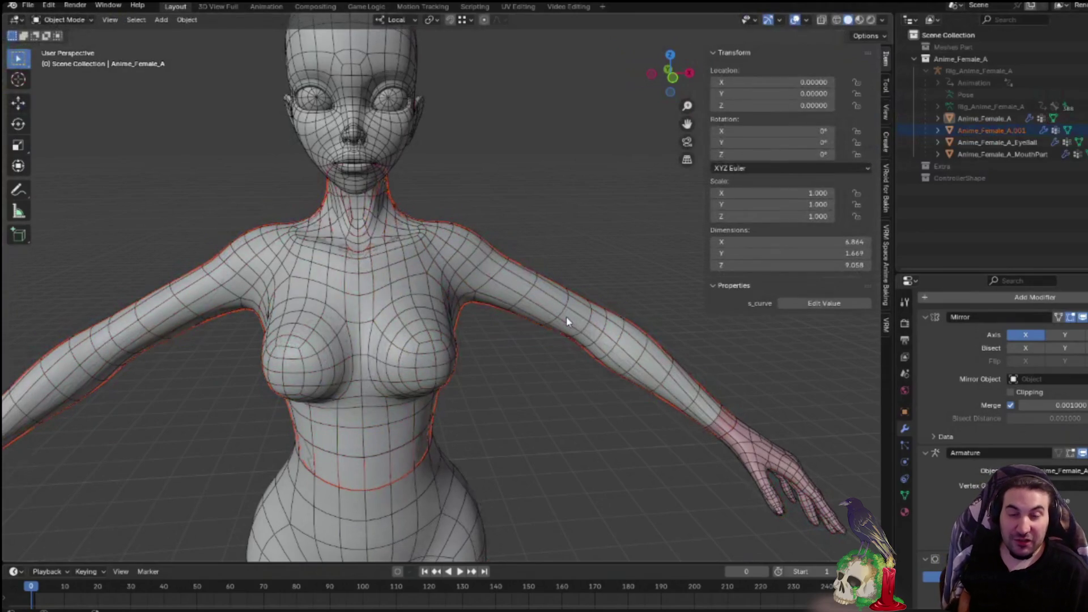
Fold away the existing Mirror, Armature and Subsurf panels and add a Solidify modifier
{"action": "left_click", "coordinate": [924, 316]}
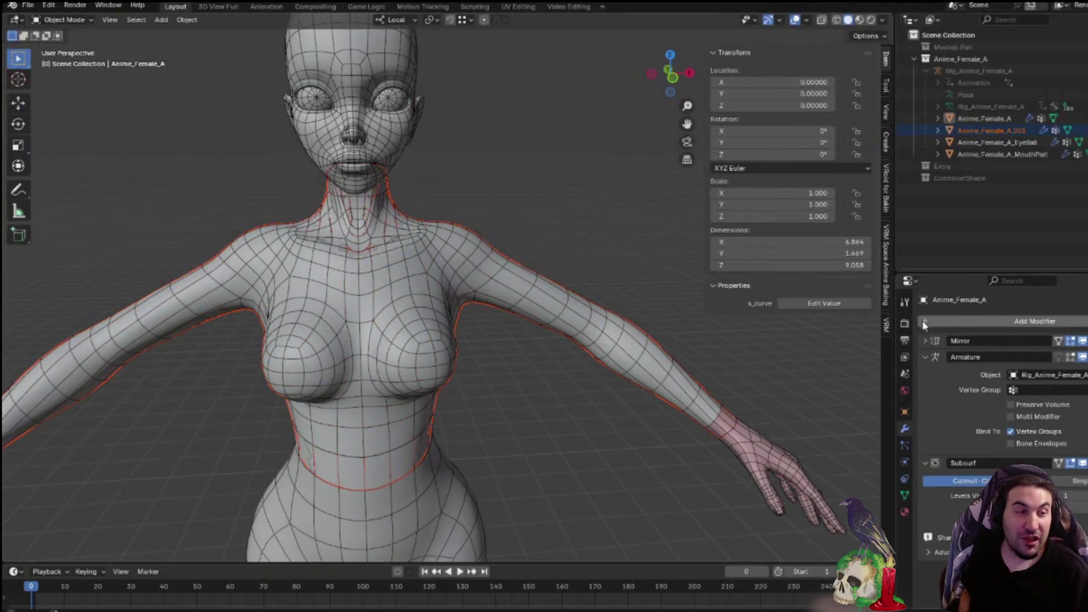
{"action": "left_click", "coordinate": [924, 356]}
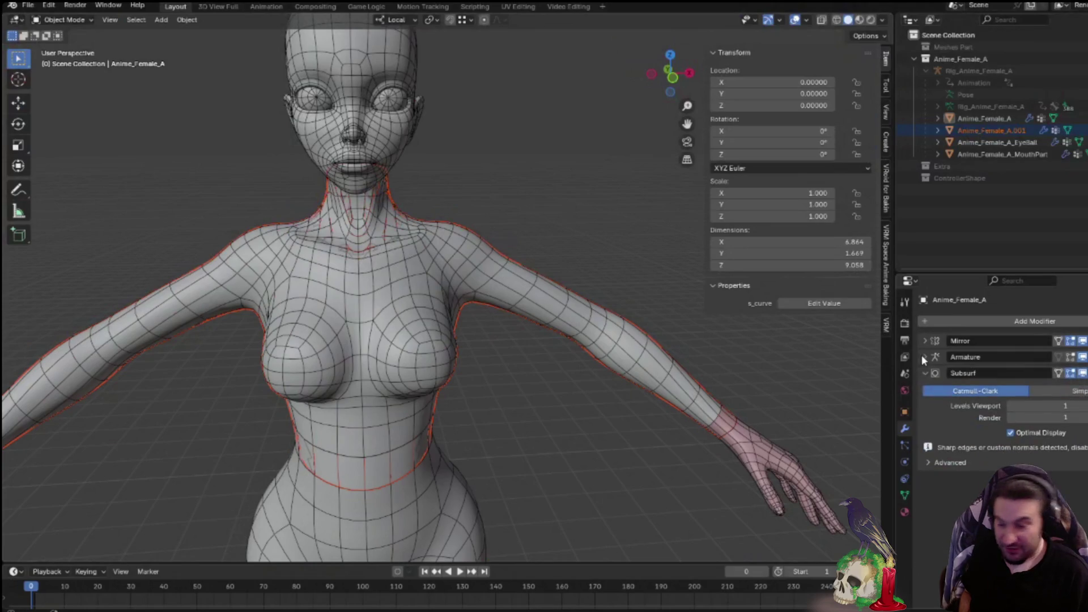
{"action": "left_click", "coordinate": [926, 321]}
{"action": "mouse_move", "coordinate": [874, 321]}
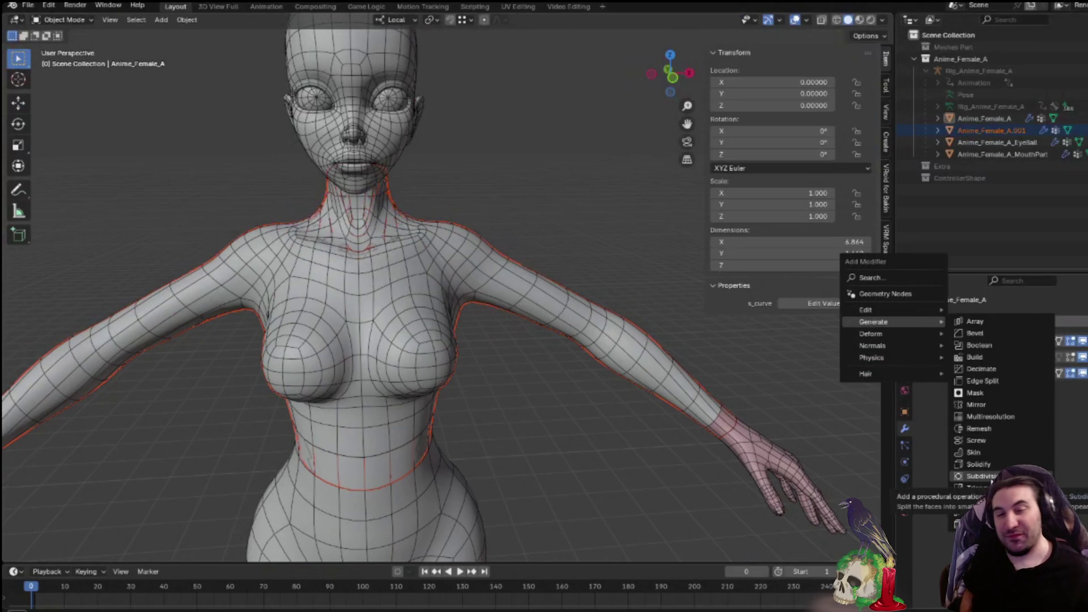
{"action": "left_click", "coordinate": [985, 465]}
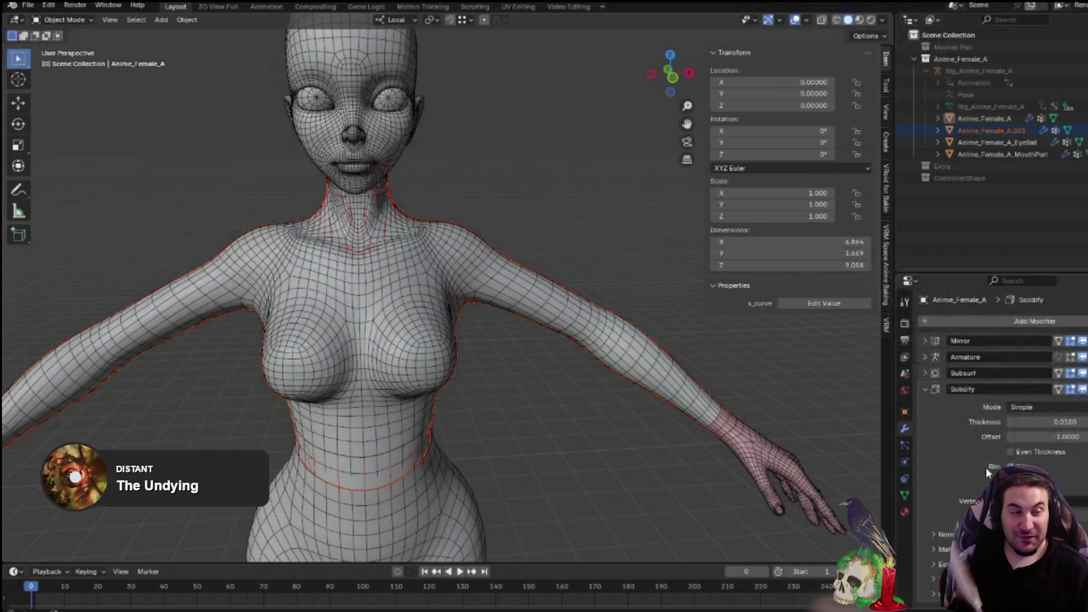
Set the Solidify thickness to 0.03 and offset to 0.1, then check the shell from behind
{"action": "left_click", "coordinate": [1086, 419]}
{"action": "type", "text": "0.03"}
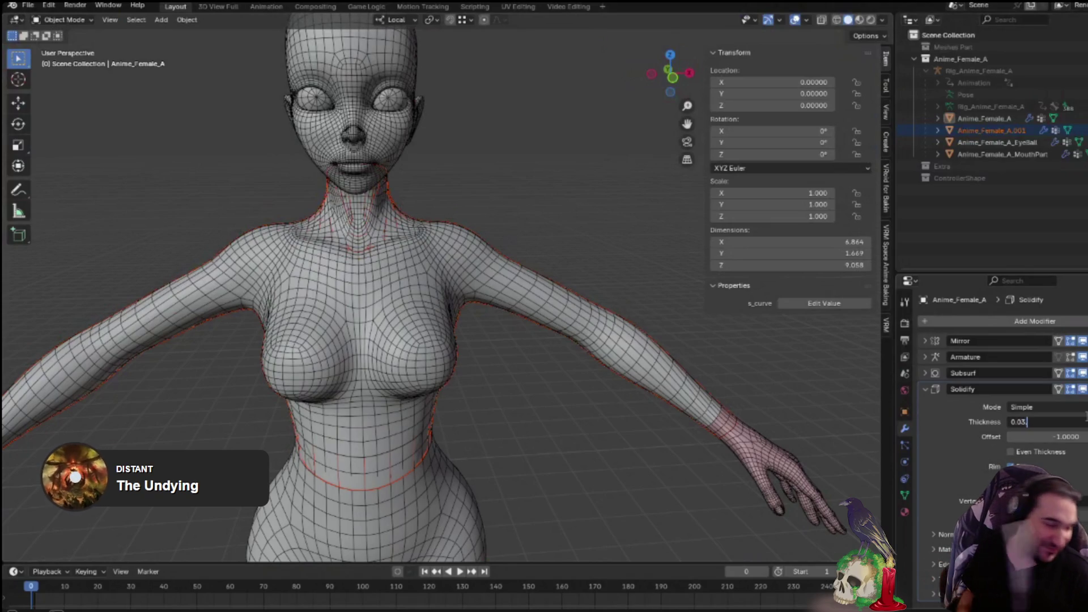
{"action": "key", "text": "Return"}
{"action": "left_click", "coordinate": [1059, 436]}
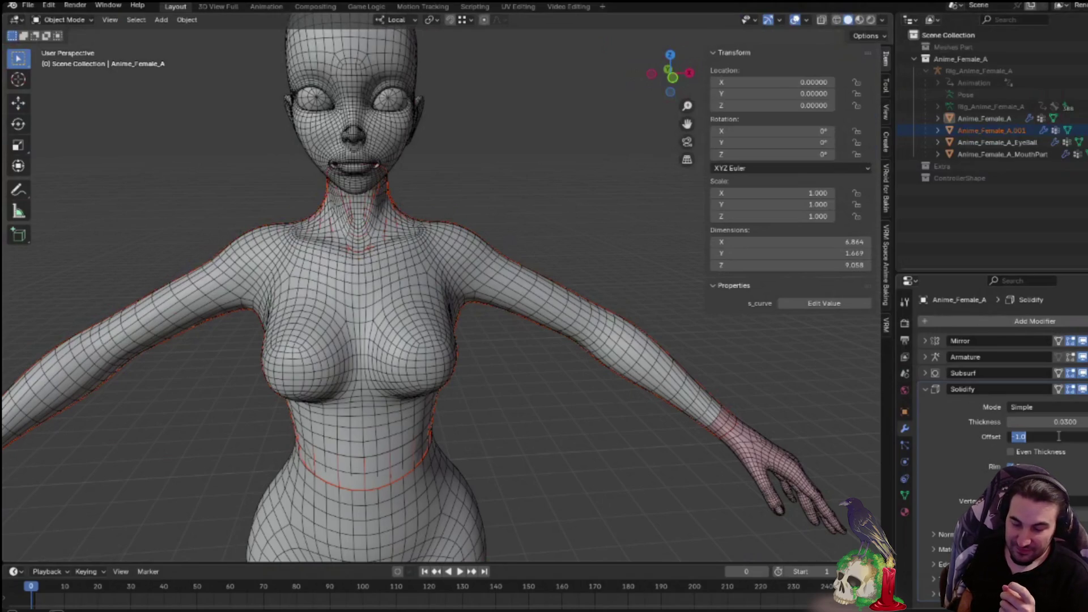
{"action": "type", "text": "0.1"}
{"action": "key", "text": "Return"}
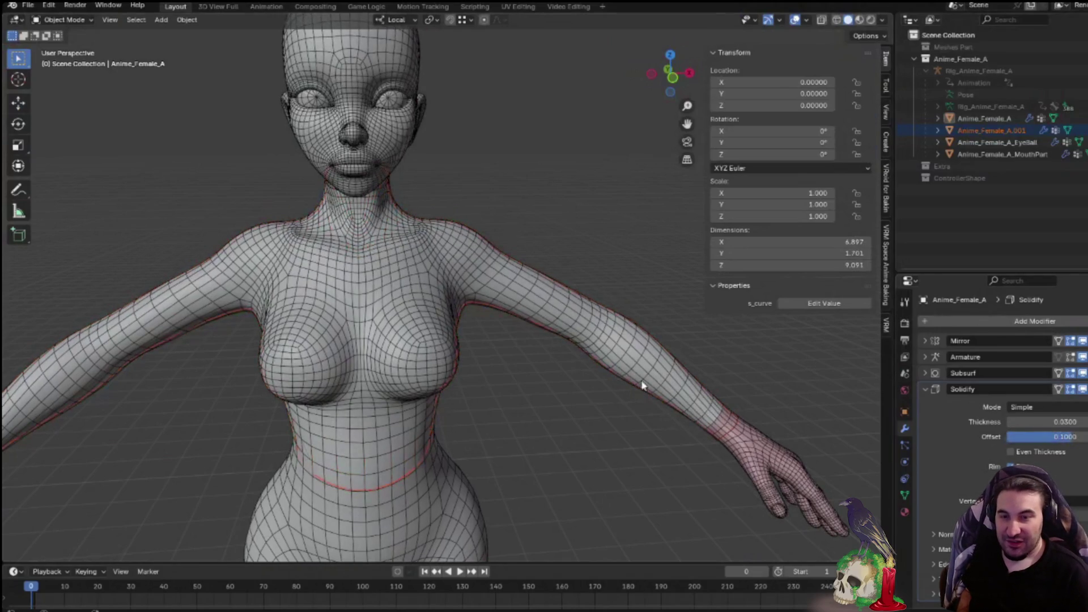
{"action": "middle_click_drag", "start_coordinate": [576, 387], "coordinate": [833, 367]}
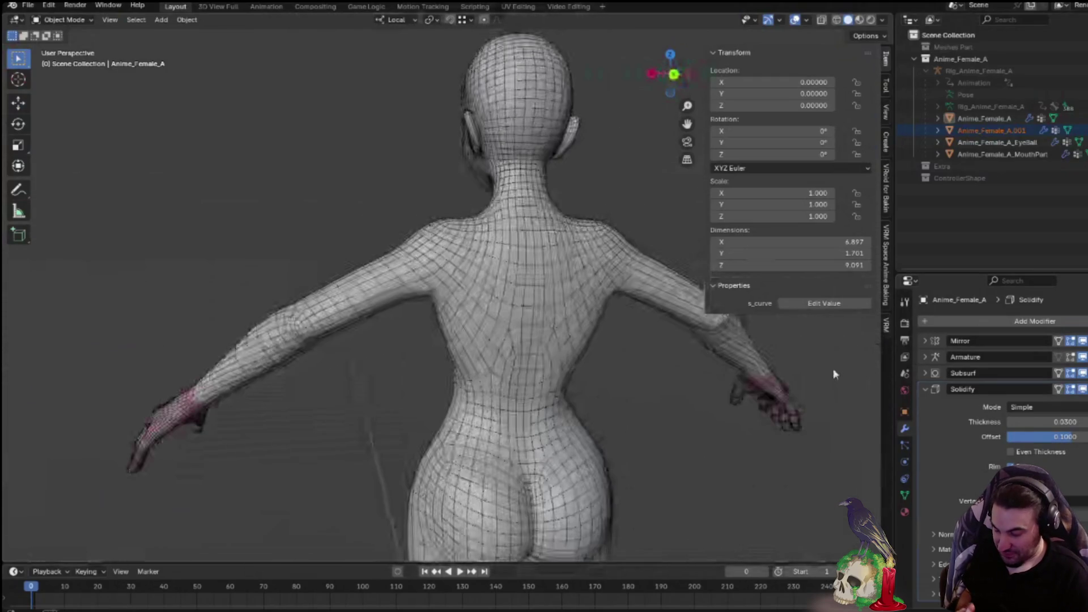
{"action": "scroll", "coordinate": [833, 369], "scroll_direction": "up", "scroll_amount": 1}
{"action": "scroll", "coordinate": [814, 359], "scroll_direction": "up", "scroll_amount": 1}
{"action": "scroll", "coordinate": [807, 364], "scroll_direction": "down", "scroll_amount": 1}
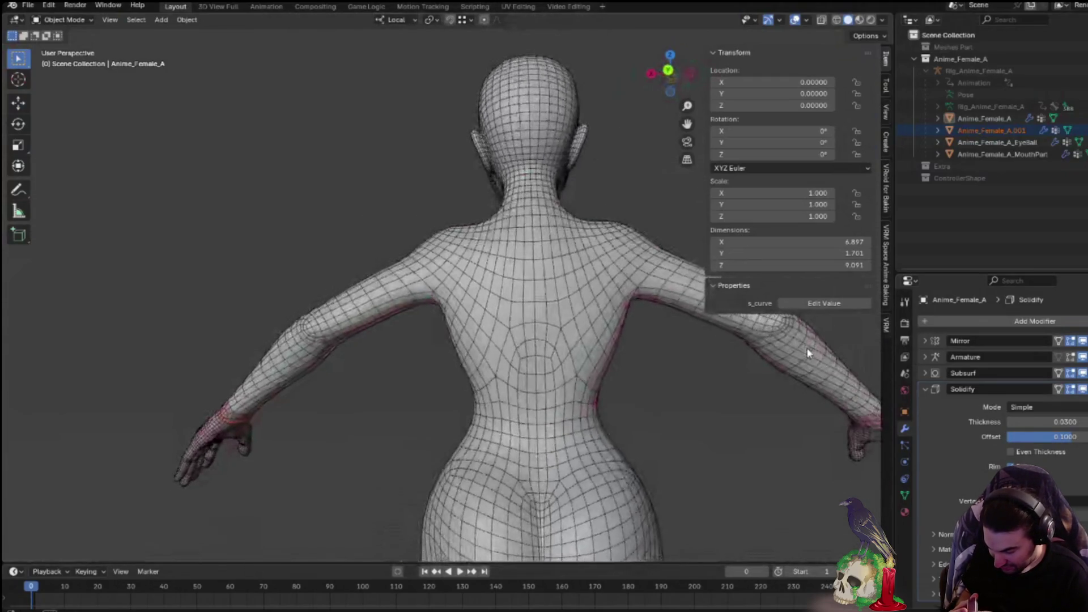
{"action": "mouse_move", "coordinate": [806, 364]}
{"action": "middle_mouse_down"}
{"action": "mouse_move", "coordinate": [705, 379]}
{"action": "mouse_move", "coordinate": [758, 370]}
{"action": "mouse_move", "coordinate": [762, 357]}
{"action": "mouse_move", "coordinate": [604, 390]}
{"action": "mouse_move", "coordinate": [559, 366]}
{"action": "mouse_move", "coordinate": [655, 415]}
{"action": "mouse_move", "coordinate": [553, 414]}
{"action": "mouse_move", "coordinate": [575, 421]}
{"action": "mouse_move", "coordinate": [640, 407]}
{"action": "mouse_move", "coordinate": [631, 434]}
{"action": "mouse_move", "coordinate": [737, 407]}
{"action": "mouse_move", "coordinate": [741, 395]}
{"action": "middle_mouse_up"}
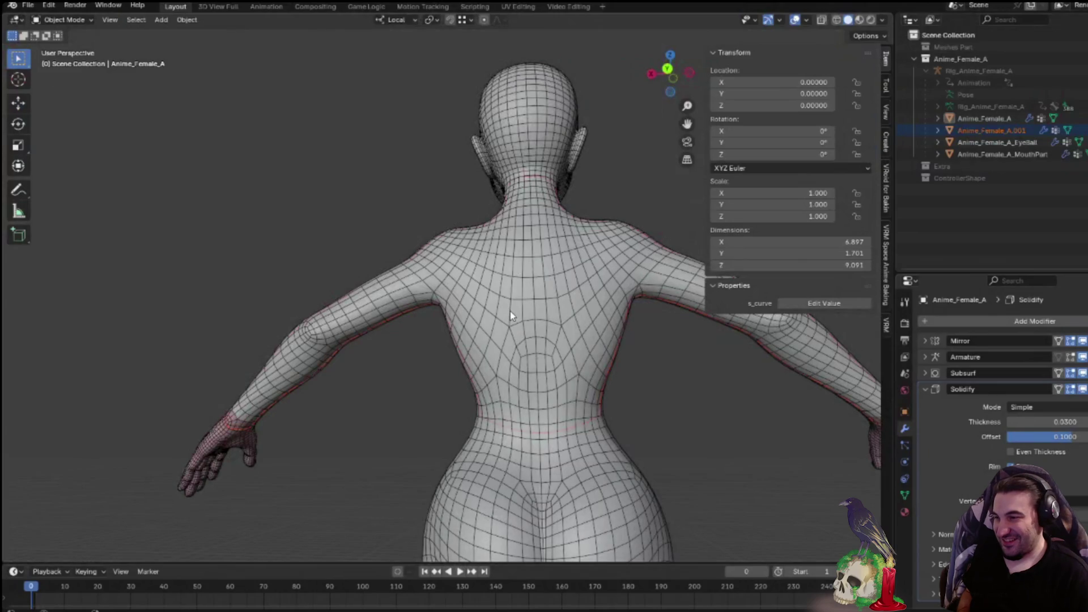
{"action": "scroll", "coordinate": [472, 347], "scroll_direction": "down", "scroll_amount": 3}
{"action": "mouse_move", "coordinate": [472, 346]}
{"action": "middle_mouse_down"}
{"action": "mouse_move", "coordinate": [461, 358]}
{"action": "mouse_move", "coordinate": [523, 372]}
{"action": "mouse_move", "coordinate": [486, 377]}
{"action": "middle_mouse_up"}
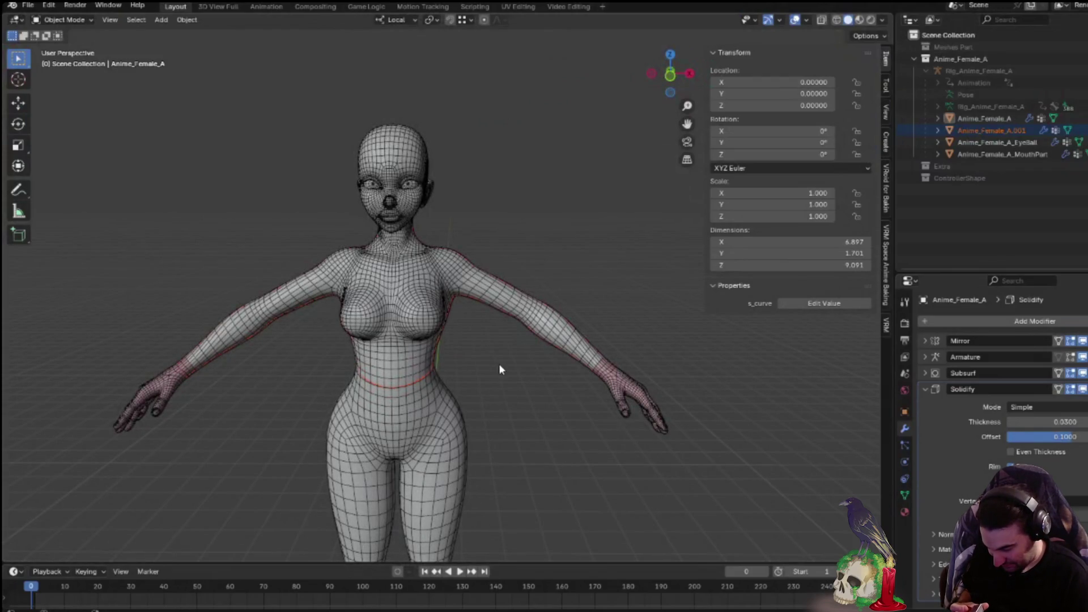
{"action": "scroll", "coordinate": [471, 366], "scroll_direction": "up", "scroll_amount": 2}
{"action": "mouse_move", "coordinate": [478, 355]}
{"action": "middle_mouse_down"}
{"action": "mouse_move", "coordinate": [497, 349]}
{"action": "mouse_move", "coordinate": [476, 349]}
{"action": "middle_mouse_up"}
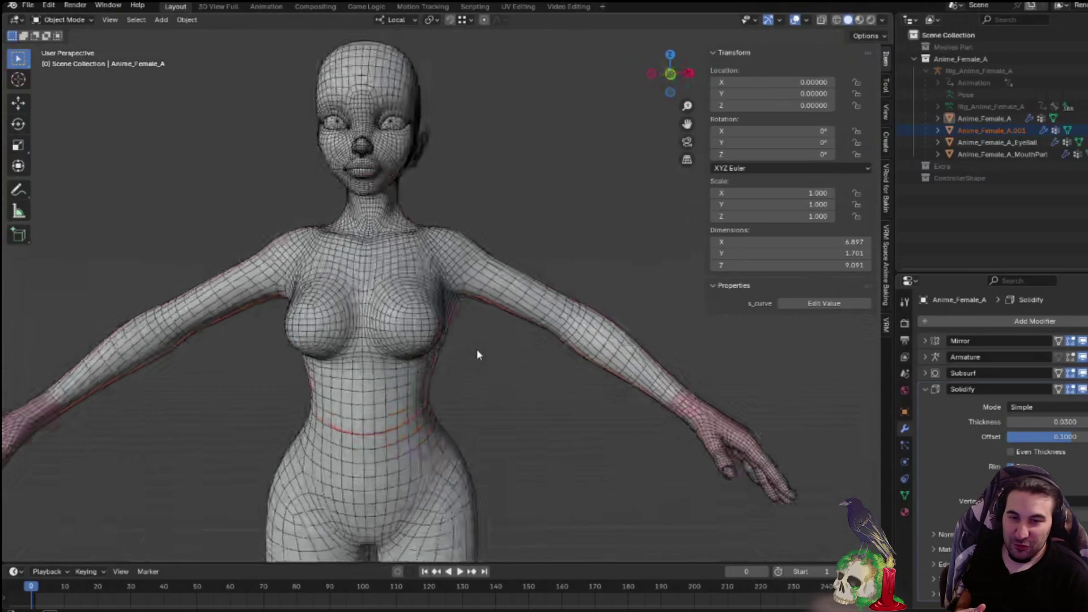
{"action": "left_click_drag", "start_coordinate": [687, 124], "coordinate": [763, 132]}
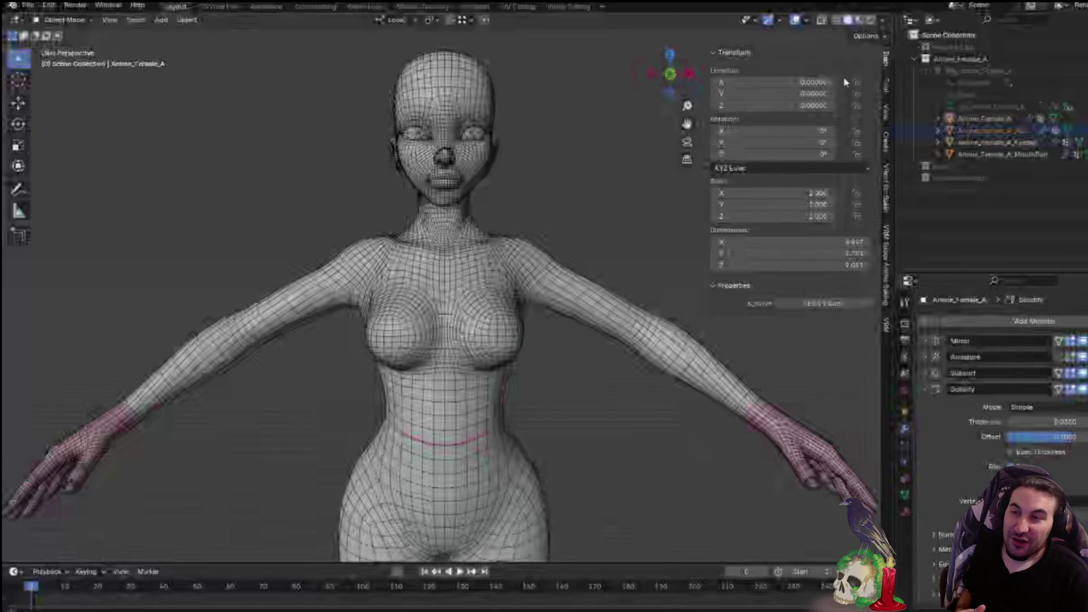
Select the duplicated body copy, leave its name unchanged and fold its Mirror, Armature and Subsurf panels
{"action": "left_click", "coordinate": [1001, 130]}
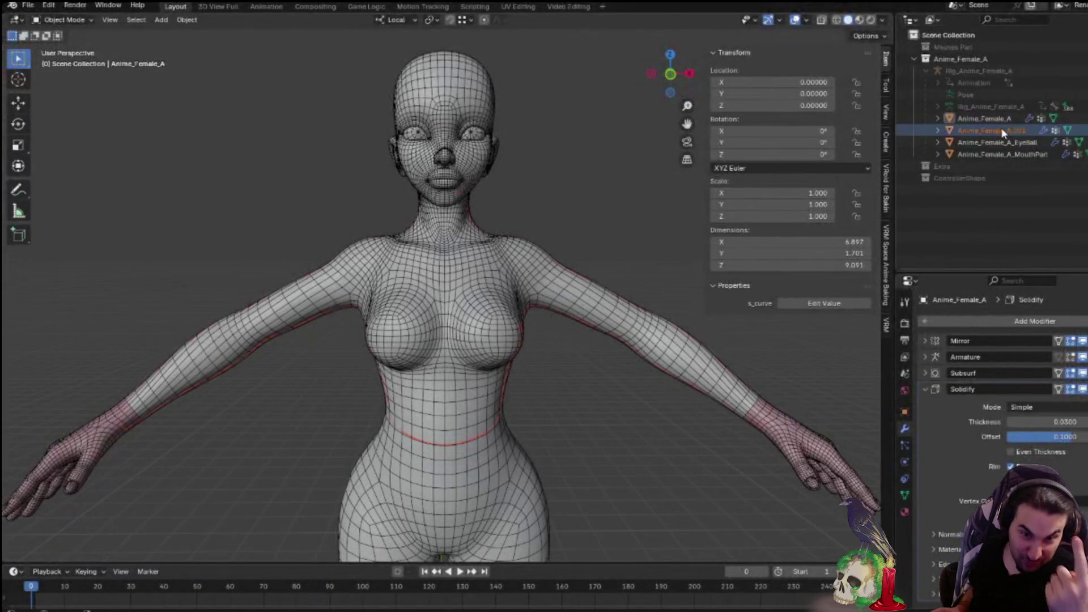
{"action": "double_click", "coordinate": [1001, 130]}
{"action": "type", "text": "Top"}
{"action": "key", "text": "Return"}
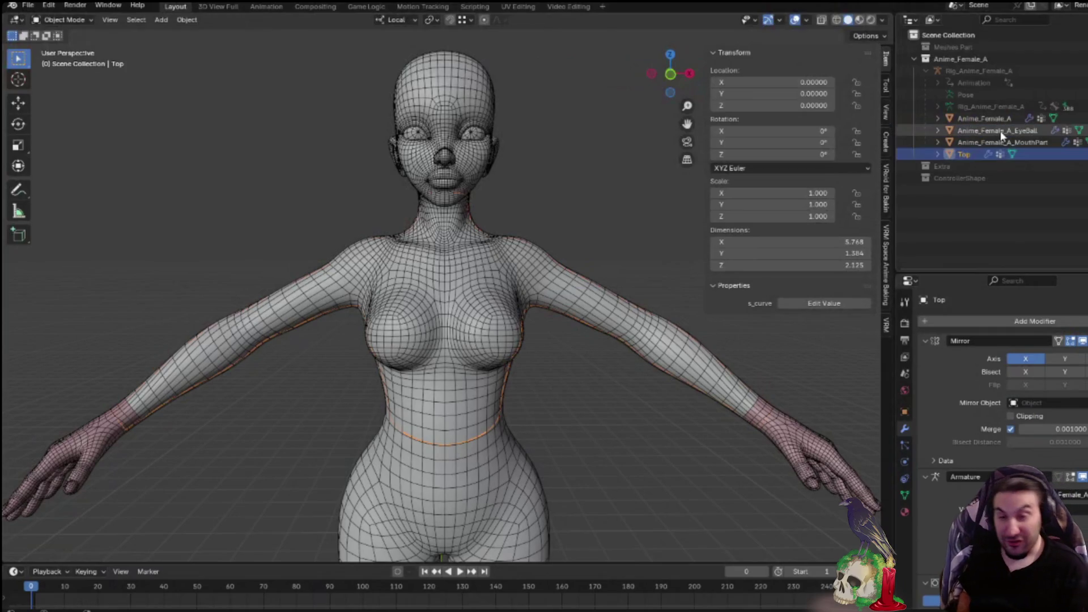
{"action": "left_click", "coordinate": [924, 340]}
{"action": "left_click", "coordinate": [924, 357]}
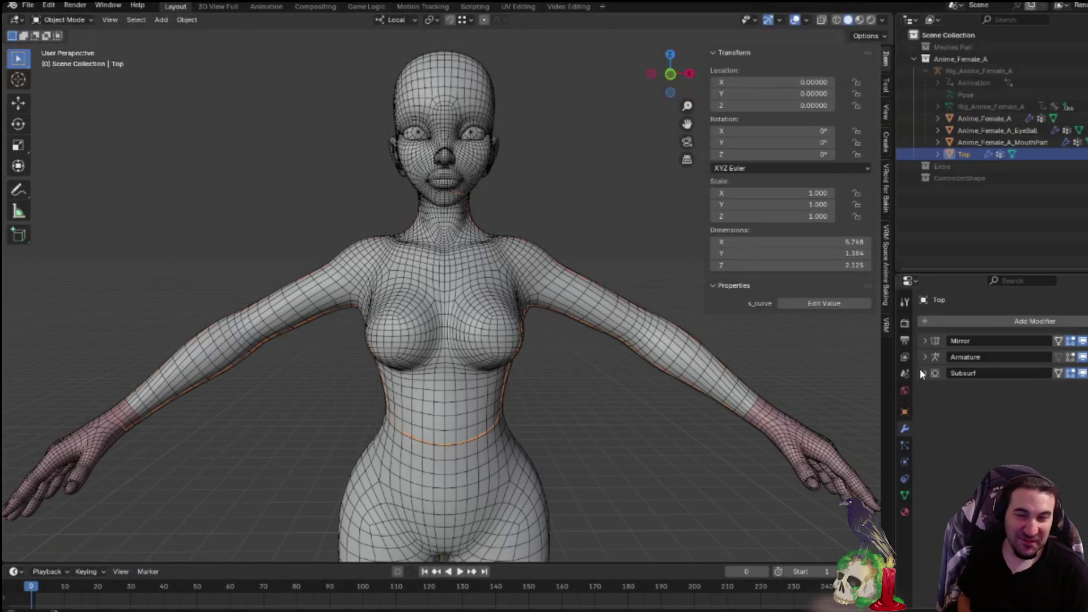
{"action": "left_click", "coordinate": [923, 374]}
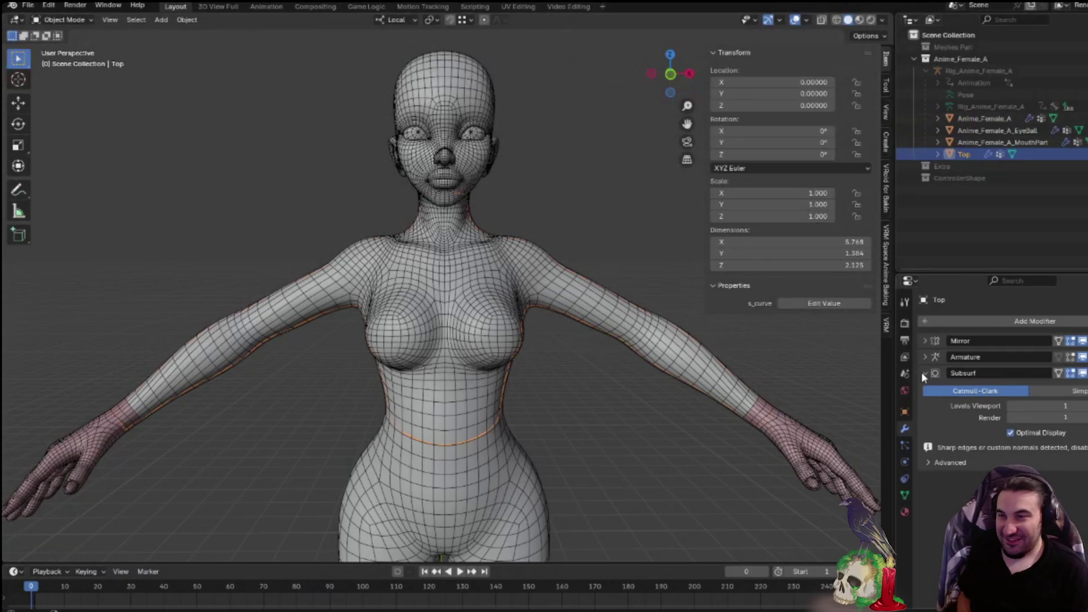
{"action": "left_click", "coordinate": [923, 373]}
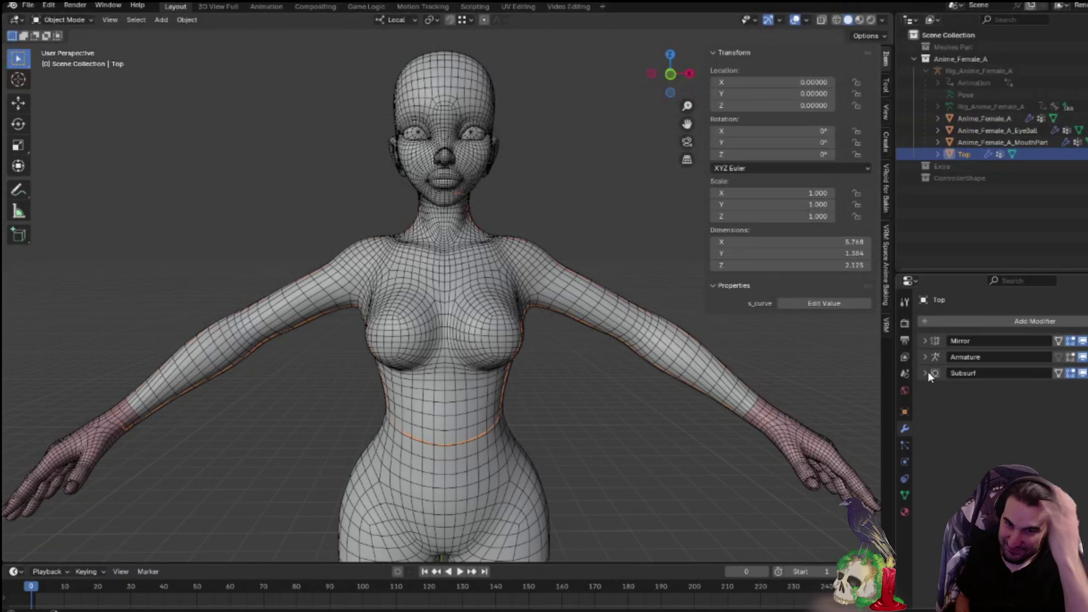
{"action": "scroll", "coordinate": [532, 332], "scroll_direction": "down", "scroll_amount": 2}
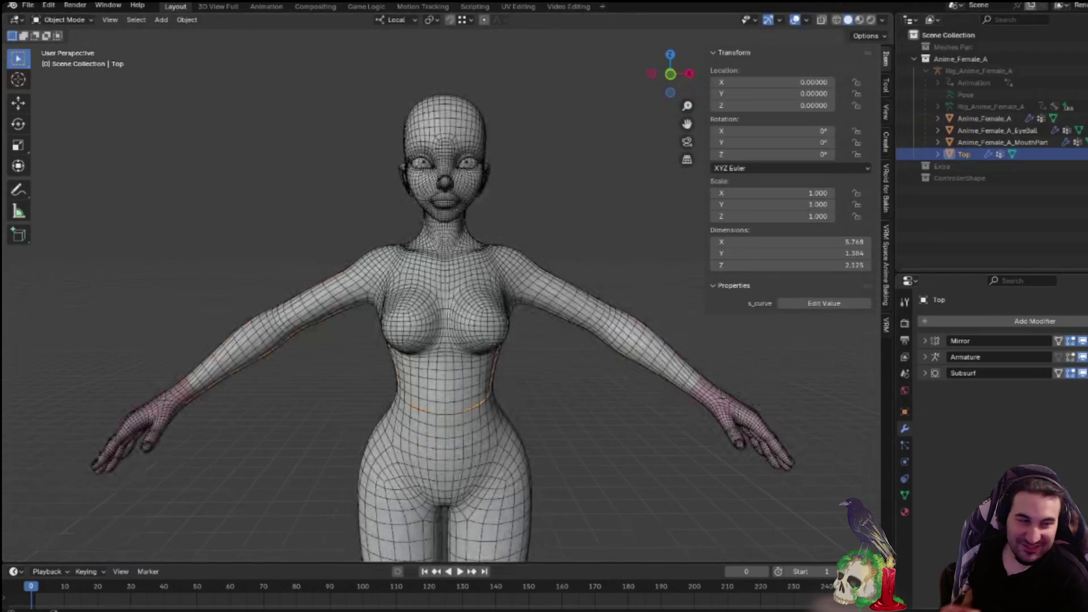
Rename the duplicated body copy to Top and fold away its Mirror, Armature and Subsurf panels
{"action": "left_click", "coordinate": [998, 323]}
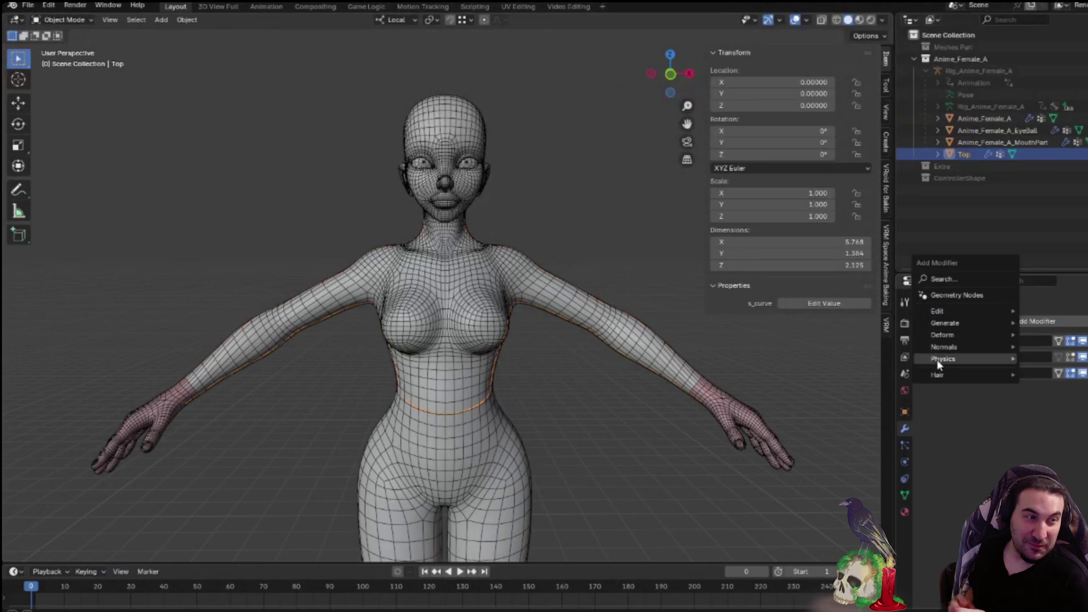
{"action": "mouse_move", "coordinate": [946, 323]}
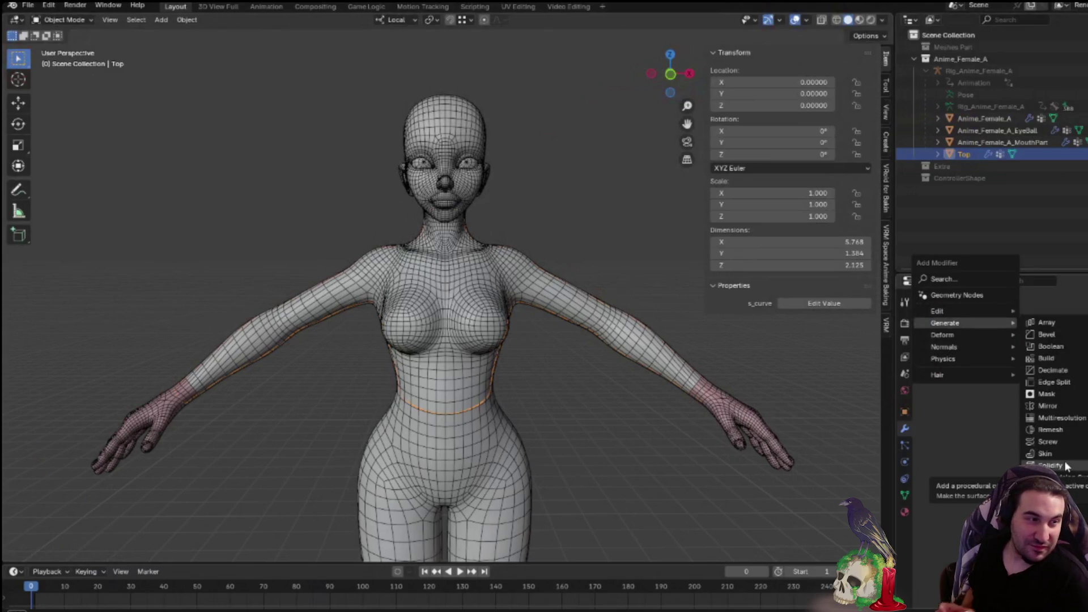
{"action": "left_click", "coordinate": [988, 461]}
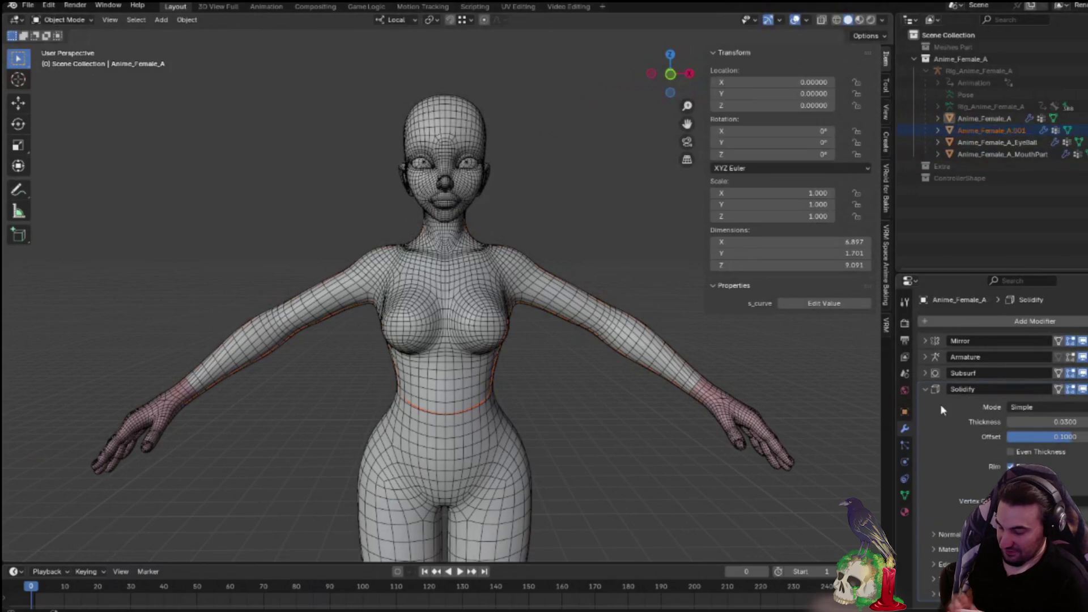
{"action": "left_click", "coordinate": [927, 390]}
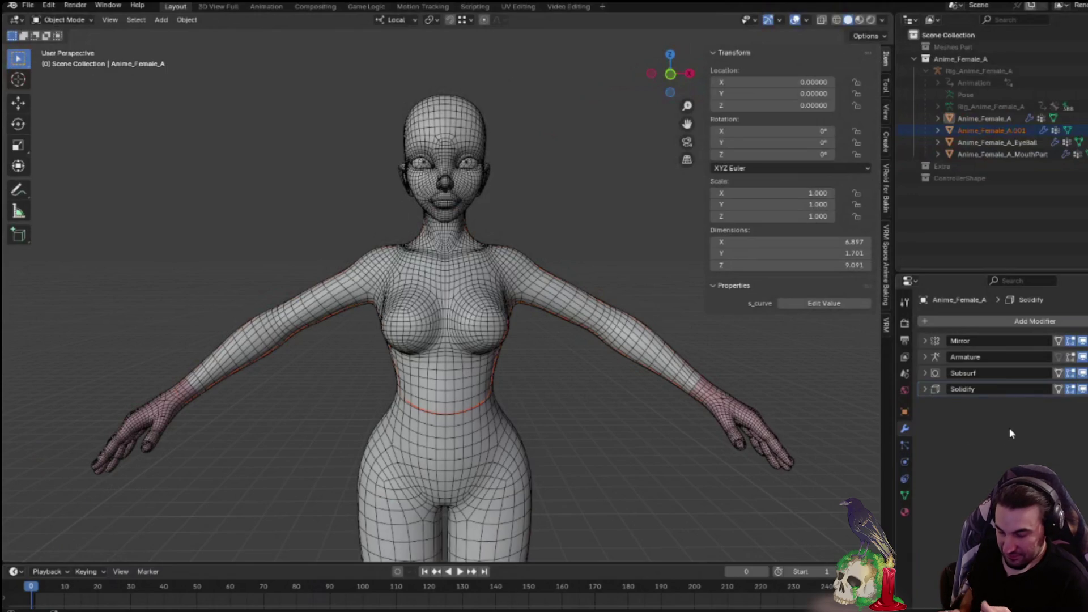
{"action": "left_click", "coordinate": [985, 130]}
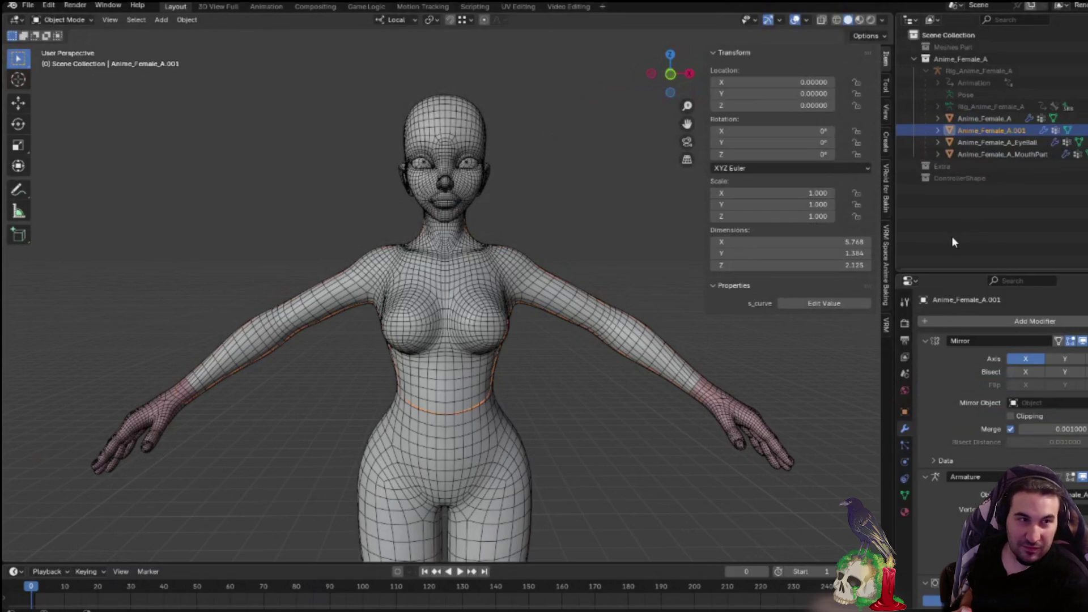
{"action": "key", "text": "F2"}
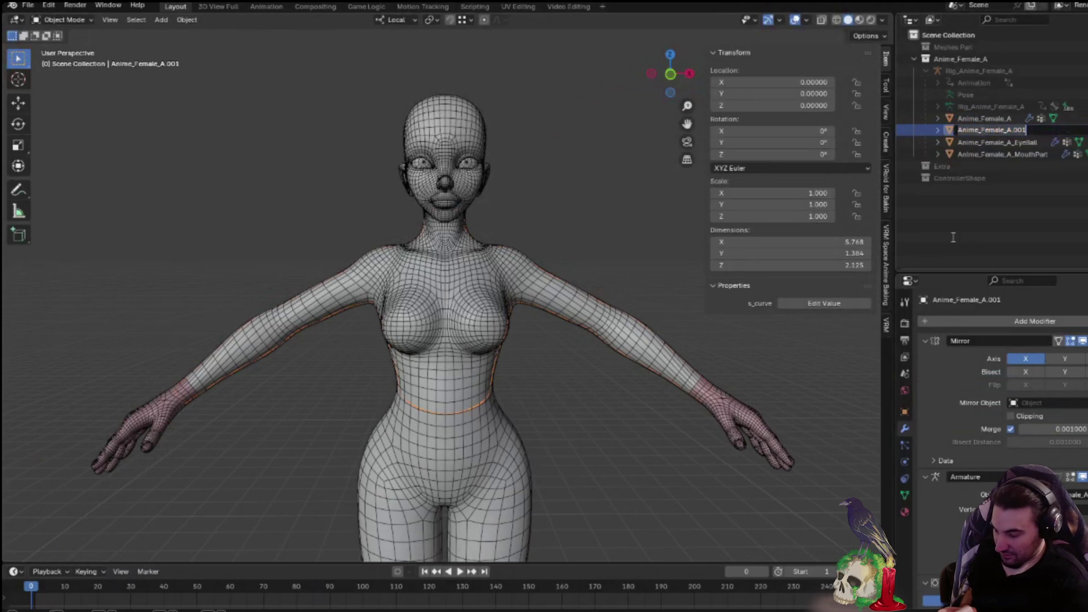
{"action": "type", "text": "top"}
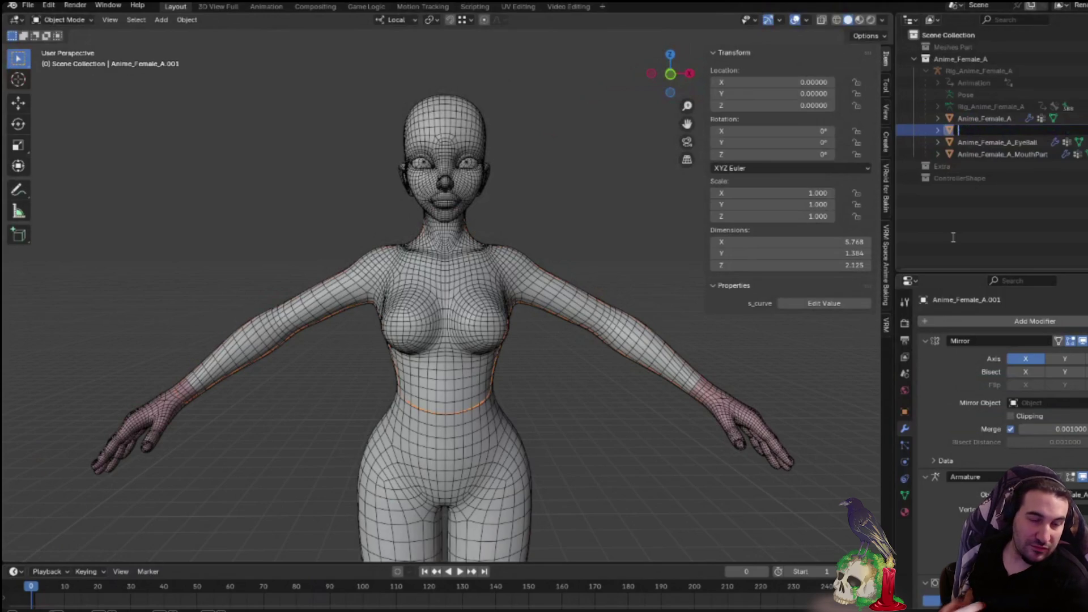
{"action": "type", "text": "op"}
{"action": "key", "text": "Return"}
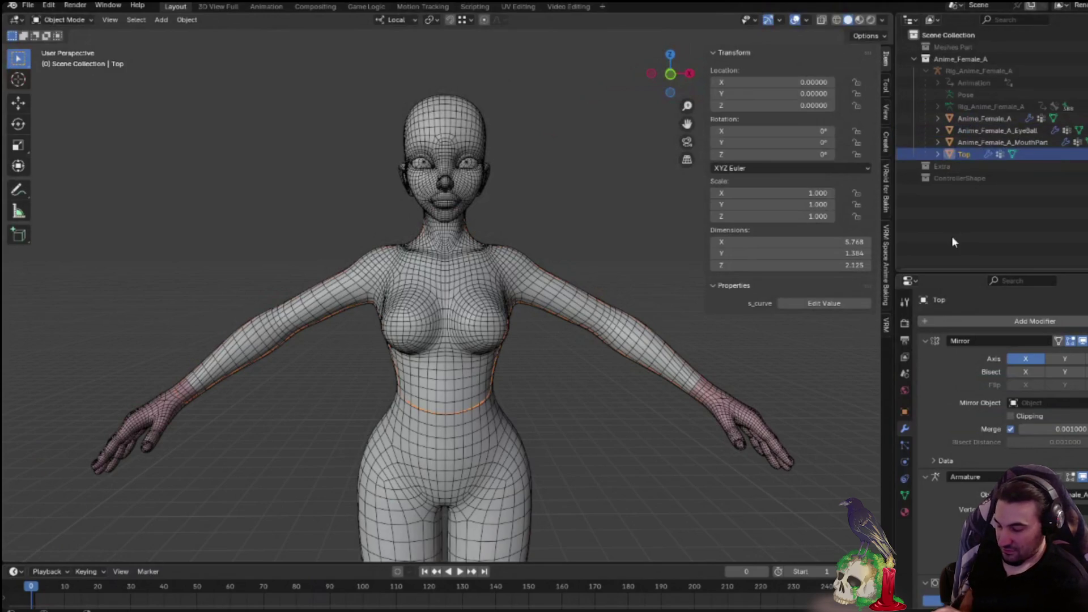
{"action": "scroll", "coordinate": [954, 294], "scroll_direction": "down", "scroll_amount": 3}
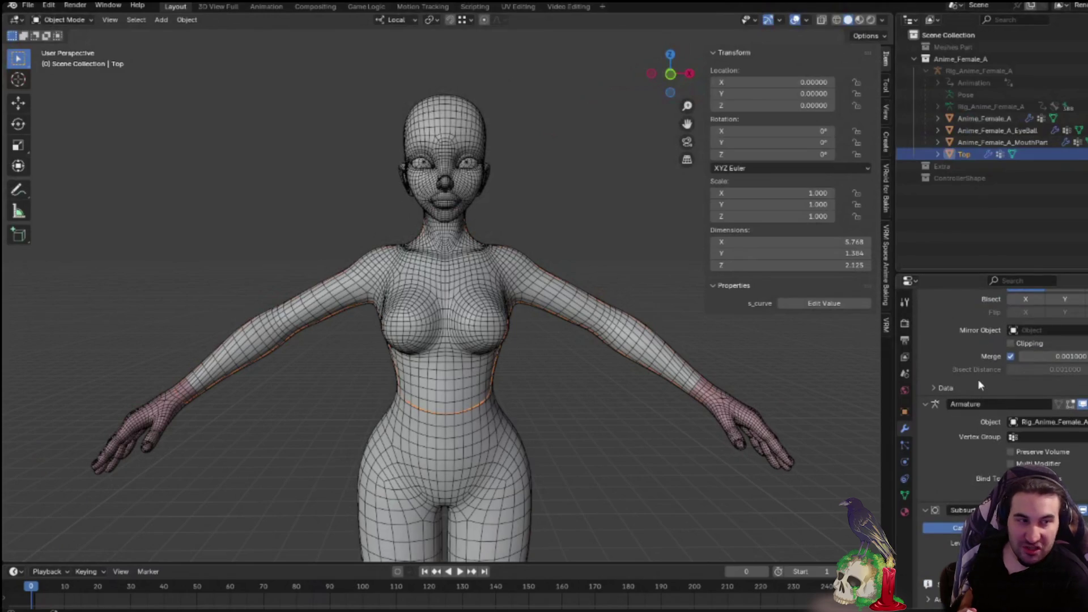
{"action": "scroll", "coordinate": [977, 374], "scroll_direction": "up", "scroll_amount": 3}
{"action": "left_click", "coordinate": [924, 343]}
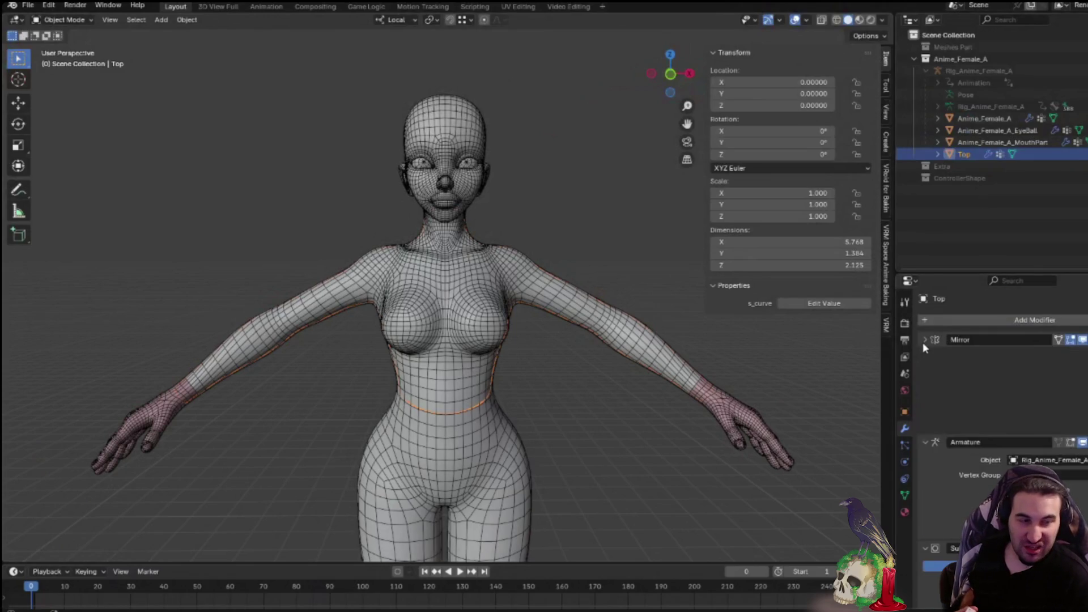
{"action": "left_click", "coordinate": [923, 357]}
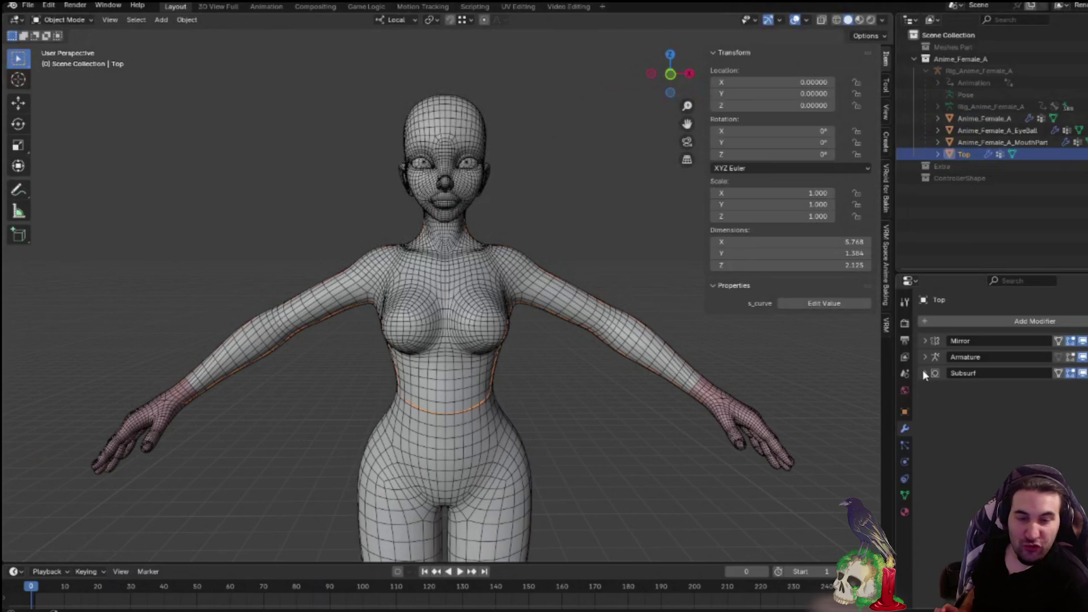
Add a Solidify modifier to Top with 0.03 thickness and 0.1 offset, then inspect around the character
{"action": "left_click", "coordinate": [934, 320]}
{"action": "mouse_move", "coordinate": [880, 318]}
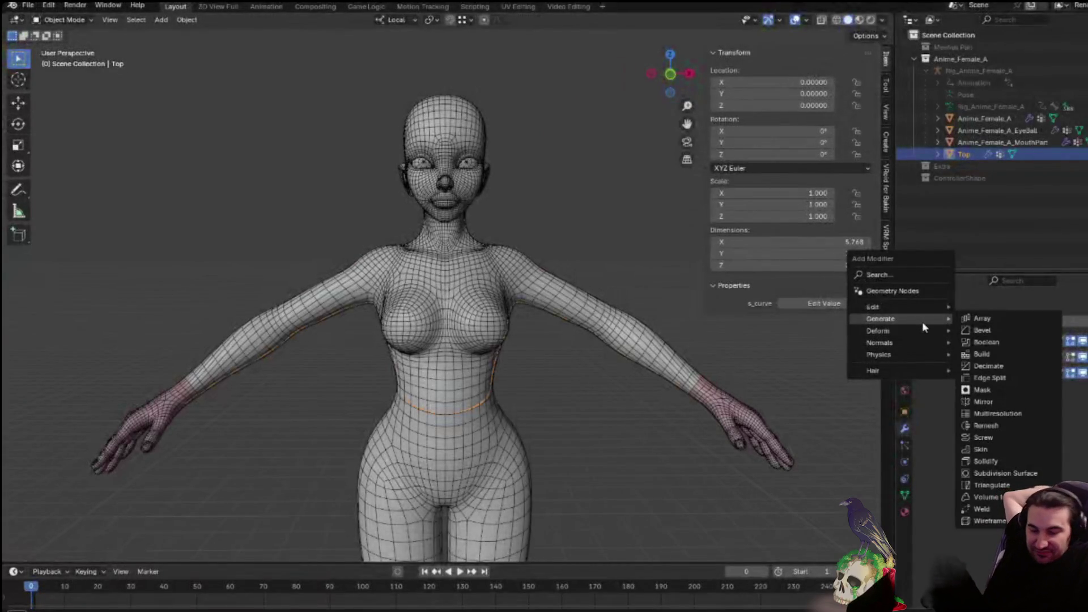
{"action": "left_click", "coordinate": [985, 460]}
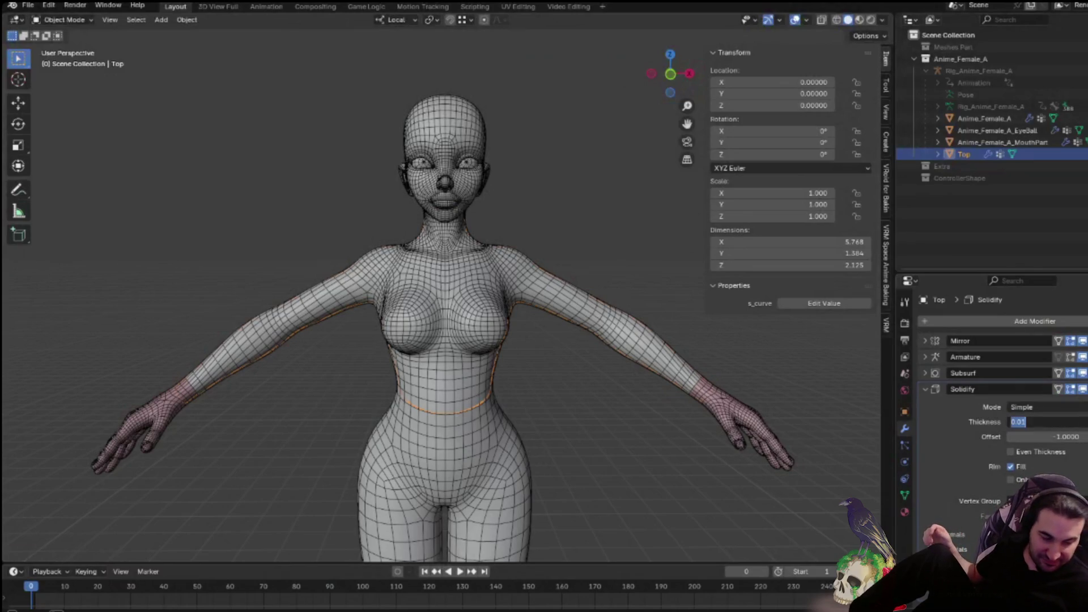
{"action": "type", "text": "300"}
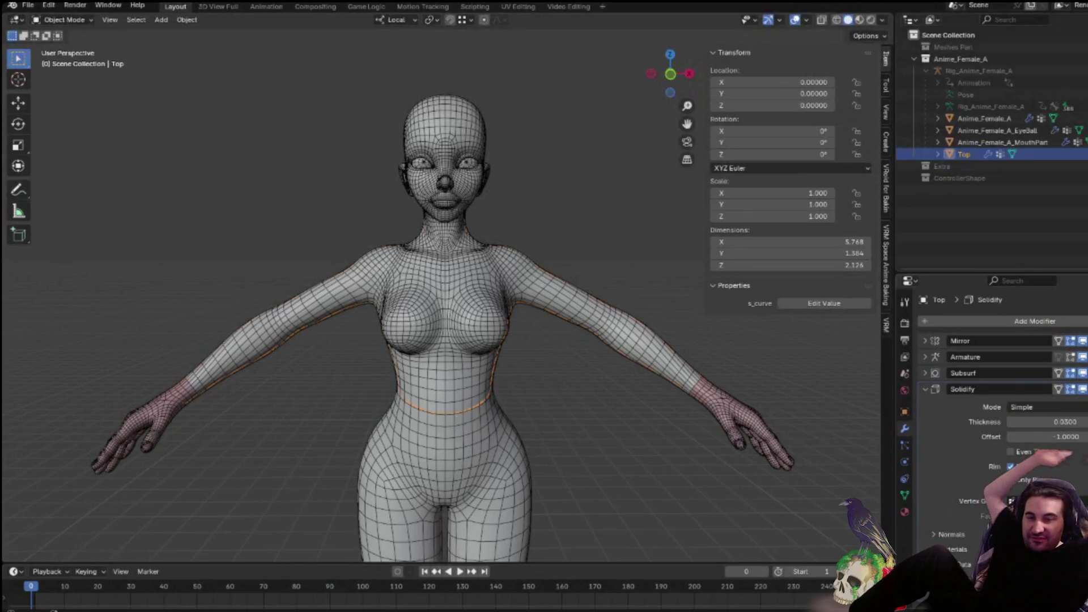
{"action": "key", "text": "Return"}
{"action": "left_click", "coordinate": [1076, 435]}
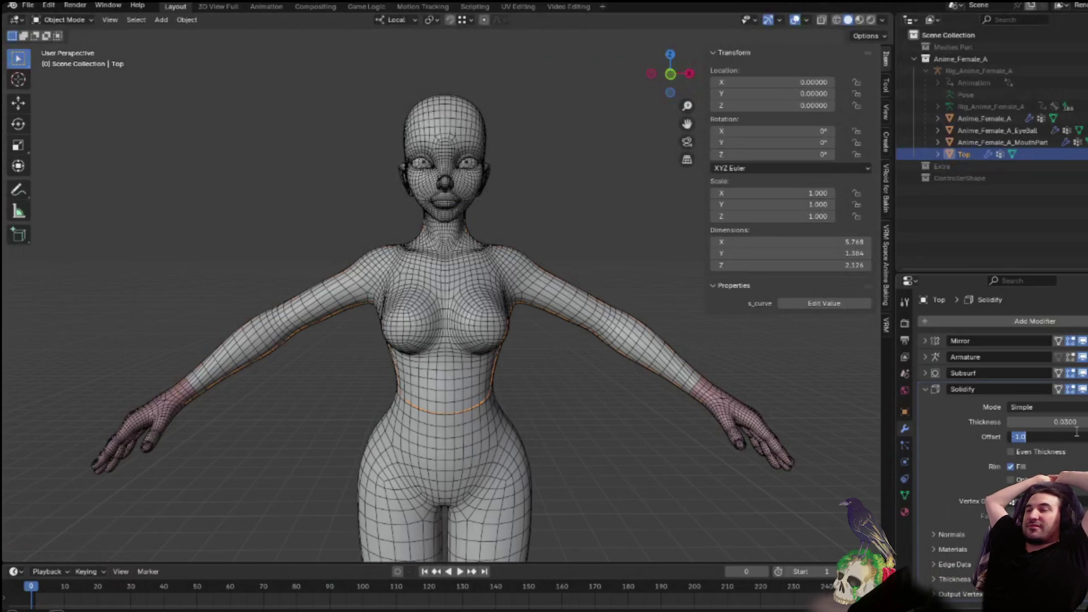
{"action": "type", "text": "0.1"}
{"action": "key", "text": "Return"}
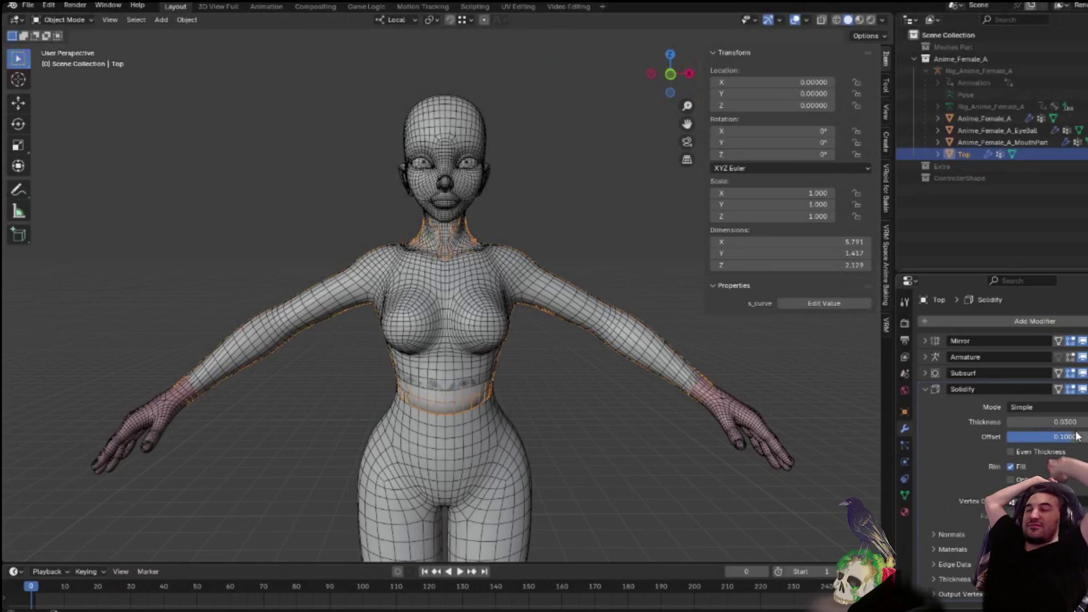
{"action": "mouse_move", "coordinate": [541, 402]}
{"action": "middle_mouse_down"}
{"action": "mouse_move", "coordinate": [629, 383]}
{"action": "mouse_move", "coordinate": [779, 387]}
{"action": "mouse_move", "coordinate": [540, 385]}
{"action": "mouse_move", "coordinate": [515, 369]}
{"action": "mouse_move", "coordinate": [526, 344]}
{"action": "mouse_move", "coordinate": [539, 408]}
{"action": "mouse_move", "coordinate": [527, 430]}
{"action": "mouse_move", "coordinate": [525, 408]}
{"action": "middle_mouse_up"}
{"action": "scroll", "coordinate": [513, 386], "scroll_direction": "up", "scroll_amount": 3}
{"action": "mouse_move", "coordinate": [553, 315]}
{"action": "middle_mouse_down"}
{"action": "mouse_move", "coordinate": [637, 325]}
{"action": "mouse_move", "coordinate": [587, 335]}
{"action": "mouse_move", "coordinate": [534, 308]}
{"action": "mouse_move", "coordinate": [538, 274]}
{"action": "mouse_move", "coordinate": [807, 309]}
{"action": "mouse_move", "coordinate": [813, 265]}
{"action": "mouse_move", "coordinate": [631, 357]}
{"action": "mouse_move", "coordinate": [530, 321]}
{"action": "middle_mouse_up"}
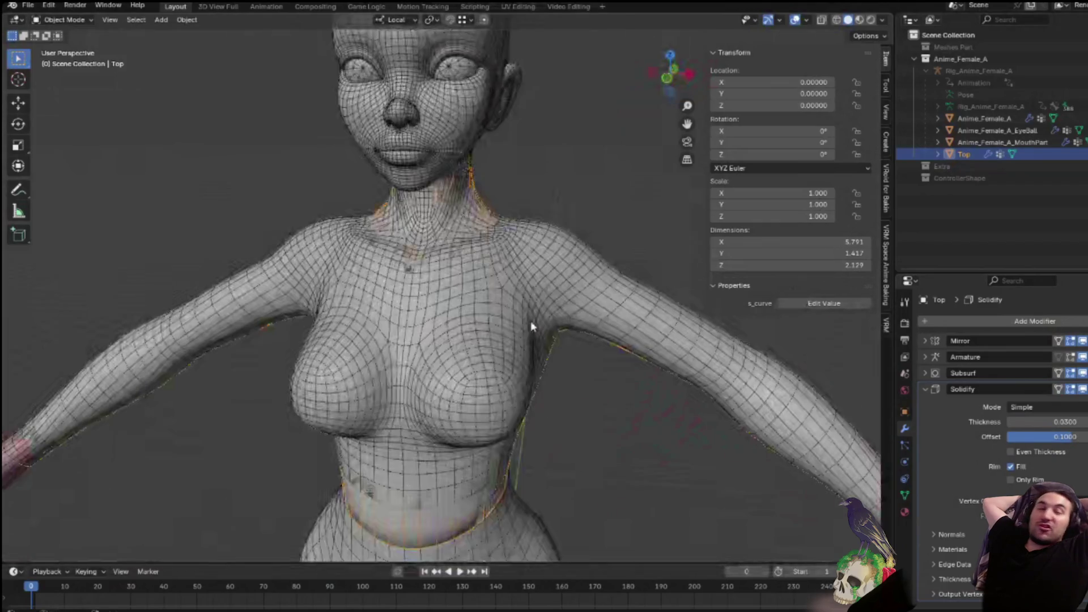
{"action": "scroll", "coordinate": [530, 321], "scroll_direction": "down", "scroll_amount": 3}
{"action": "scroll", "coordinate": [533, 320], "scroll_direction": "down", "scroll_amount": 2}
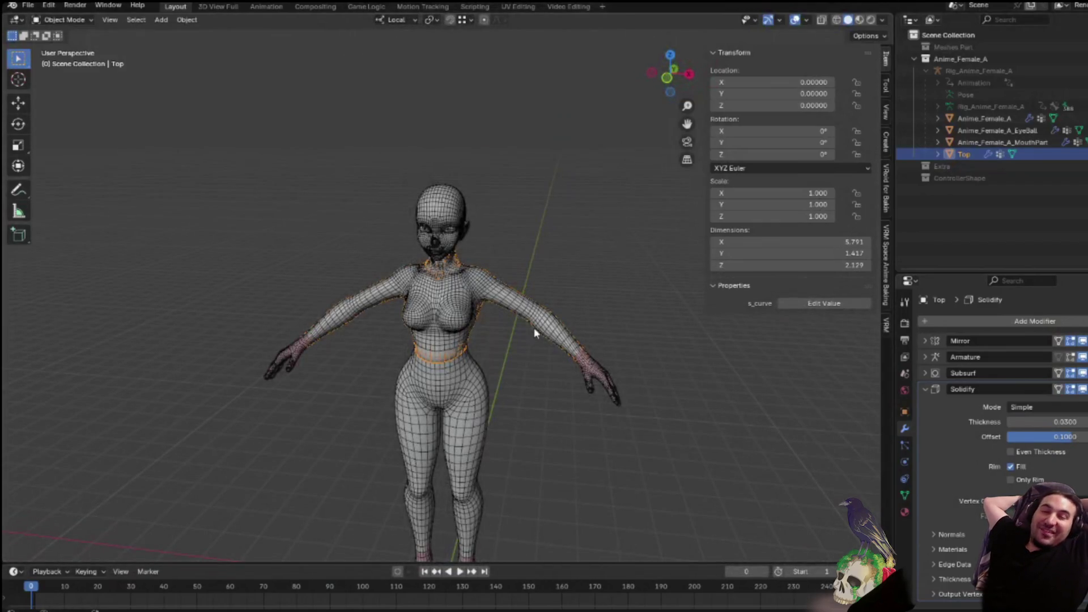
{"action": "key", "text": "g"}
{"action": "key", "text": "z"}
{"action": "key", "text": "z"}
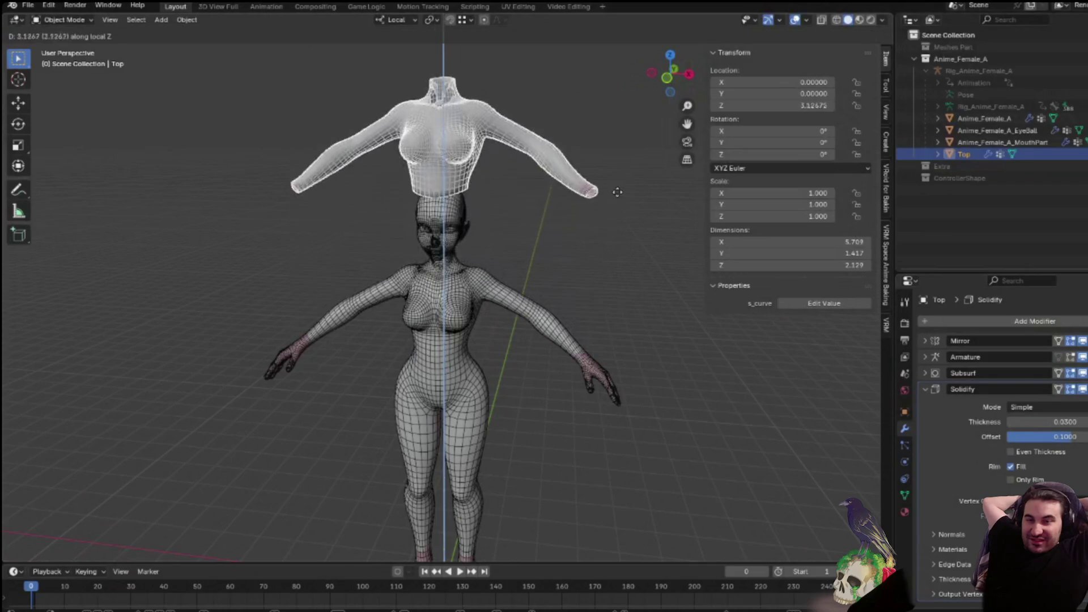
{"action": "left_click", "coordinate": [621, 185]}
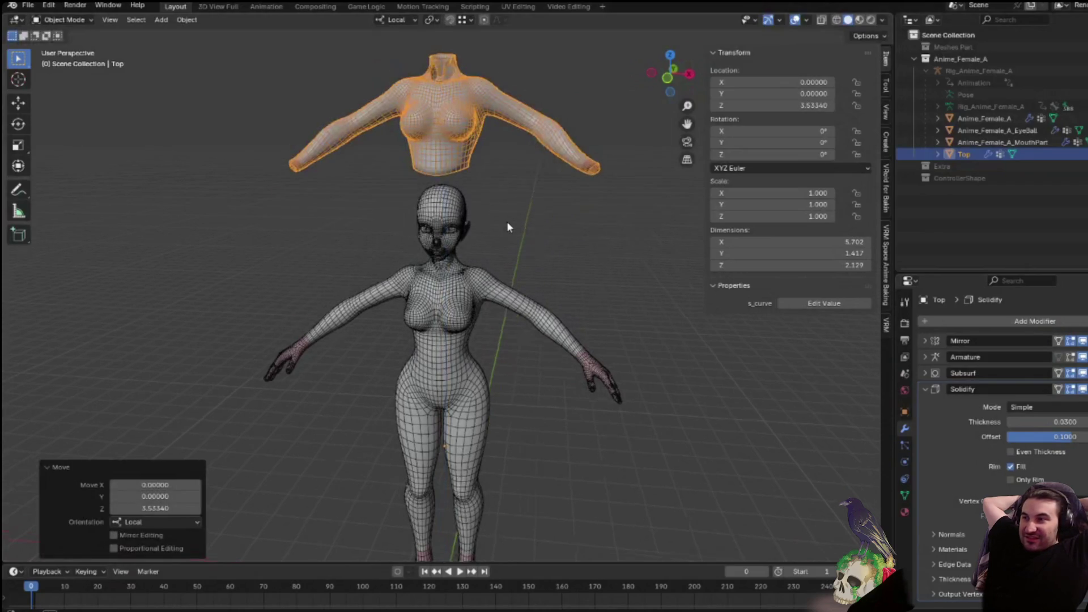
{"action": "mouse_move", "coordinate": [506, 221]}
{"action": "middle_mouse_down"}
{"action": "mouse_move", "coordinate": [715, 240]}
{"action": "mouse_move", "coordinate": [771, 227]}
{"action": "mouse_move", "coordinate": [542, 219]}
{"action": "mouse_move", "coordinate": [435, 193]}
{"action": "middle_mouse_up"}
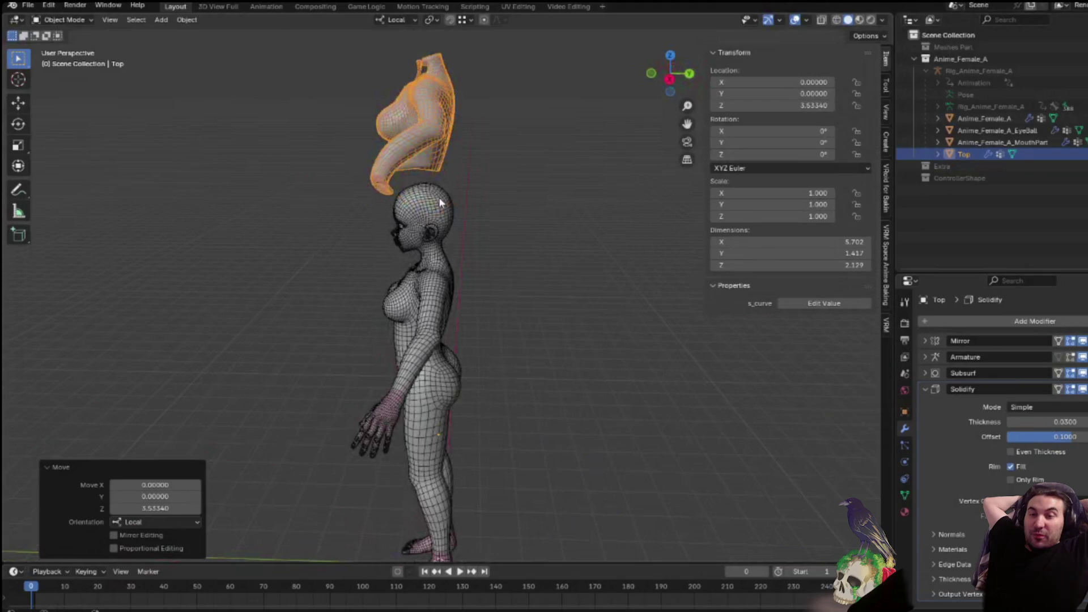
{"action": "mouse_move", "coordinate": [573, 195]}
{"action": "middle_mouse_down"}
{"action": "mouse_move", "coordinate": [474, 199]}
{"action": "mouse_move", "coordinate": [514, 275]}
{"action": "middle_mouse_up"}
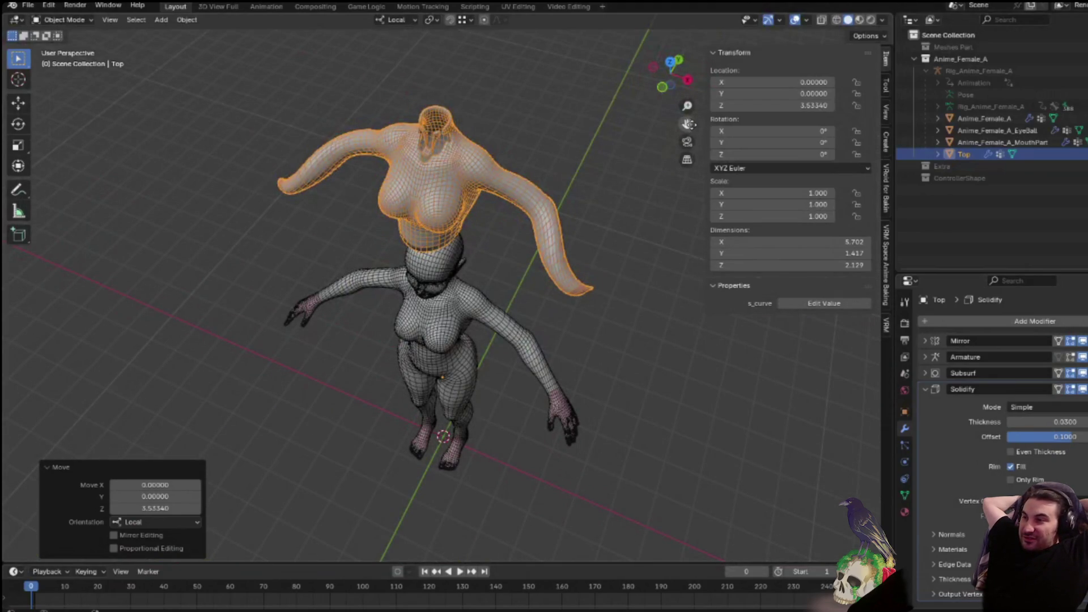
{"action": "left_click_drag", "start_coordinate": [687, 124], "coordinate": [640, 181]}
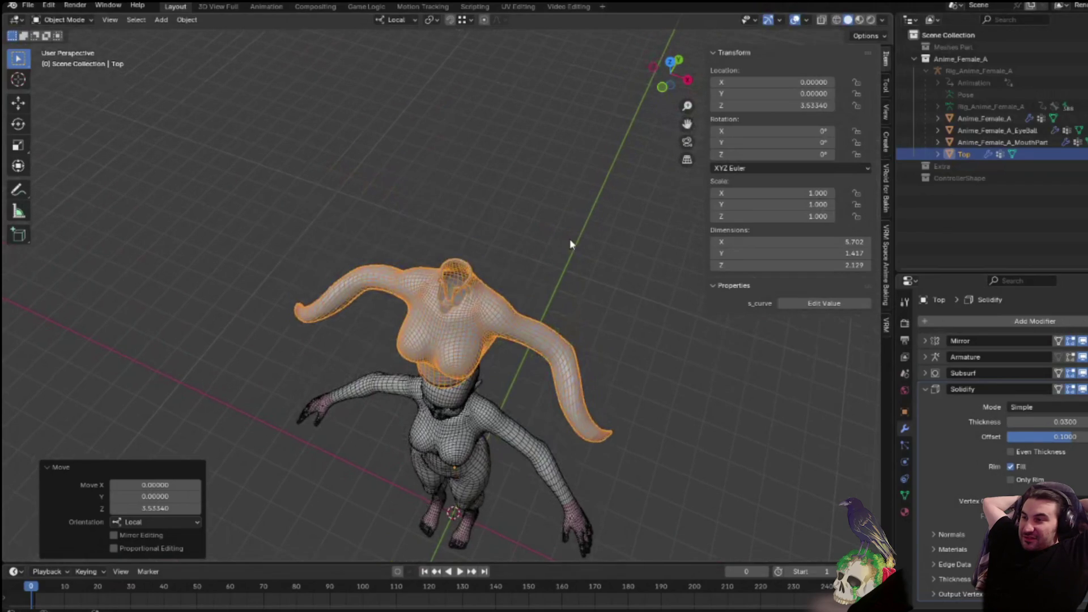
{"action": "scroll", "coordinate": [570, 244], "scroll_direction": "up", "scroll_amount": 5}
{"action": "mouse_move", "coordinate": [570, 243]}
{"action": "middle_mouse_down"}
{"action": "mouse_move", "coordinate": [657, 137]}
{"action": "mouse_move", "coordinate": [502, 208]}
{"action": "middle_mouse_up"}
{"action": "scroll", "coordinate": [502, 208], "scroll_direction": "up", "scroll_amount": 5}
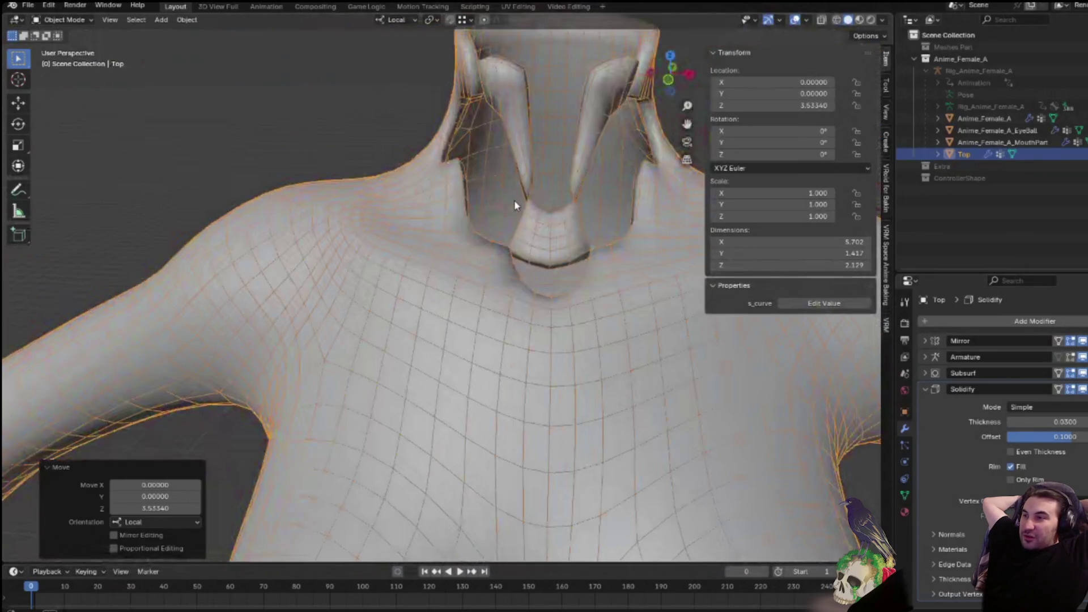
{"action": "scroll", "coordinate": [515, 199], "scroll_direction": "down", "scroll_amount": 2}
Undo the shirt move, re-enter Edit Mode and select one side's torso and arm faces, refined around neck and shoulder
{"action": "key", "text": "ctrl+z"}
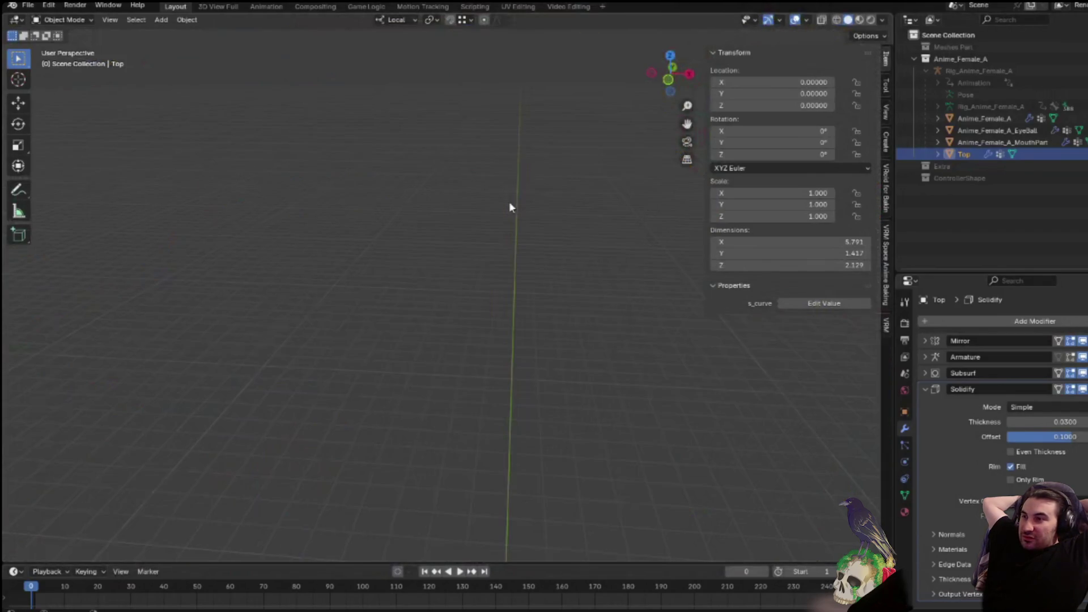
{"action": "key", "text": "ctrl+z"}
{"action": "key", "text": "ctrl+z"}
{"action": "key", "text": "ctrl+z"}
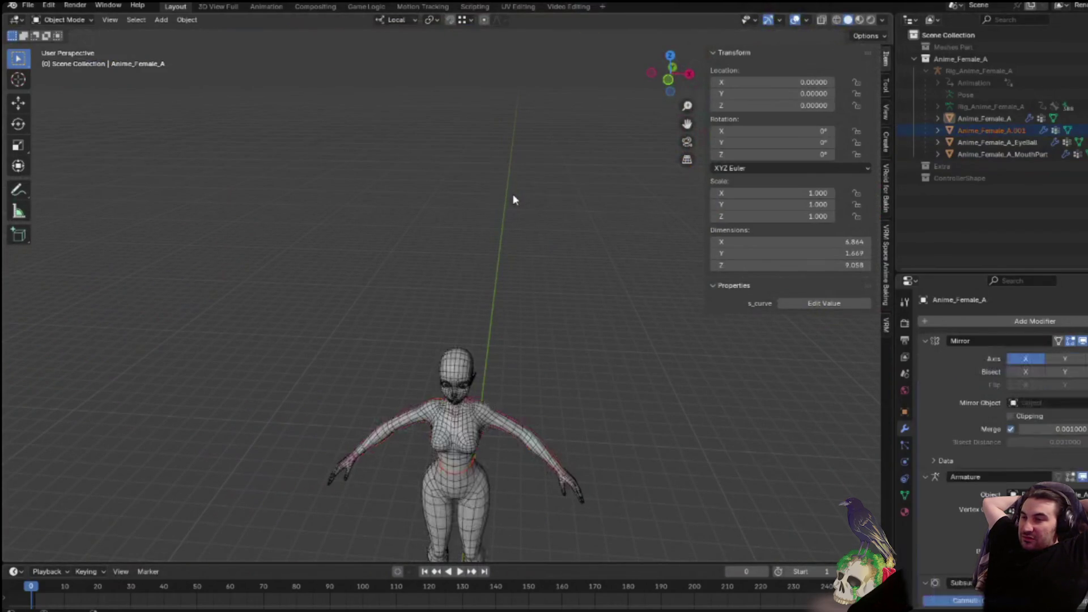
{"action": "key", "text": "Tab"}
{"action": "key", "text": "a"}
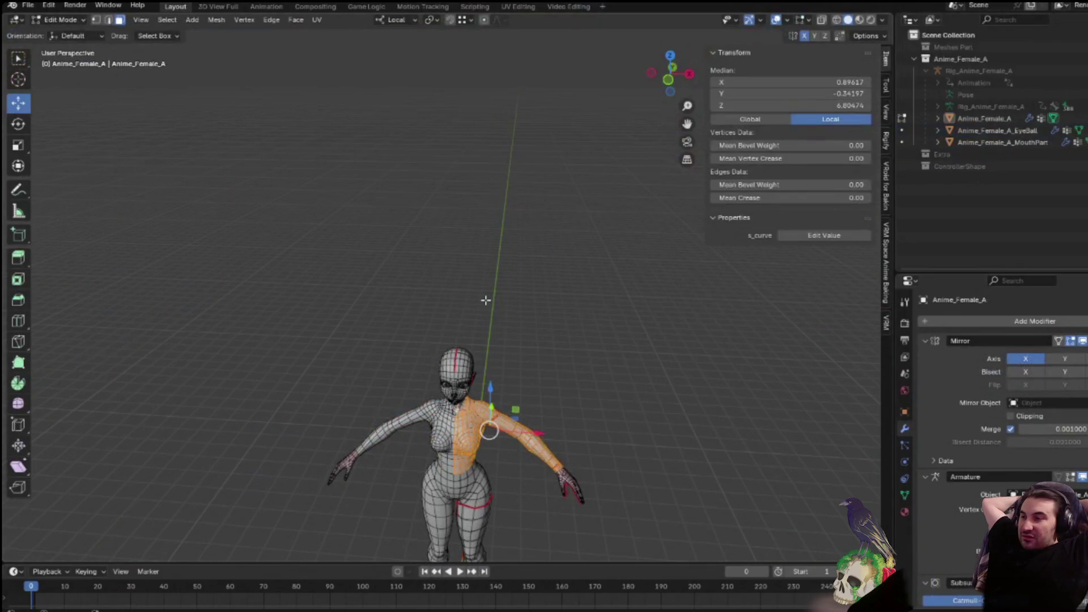
{"action": "scroll", "coordinate": [583, 319], "scroll_direction": "up", "scroll_amount": 2}
{"action": "scroll", "coordinate": [583, 319], "scroll_direction": "up", "scroll_amount": 2}
{"action": "mouse_move", "coordinate": [583, 319]}
{"action": "middle_mouse_down"}
{"action": "mouse_move", "coordinate": [579, 257]}
{"action": "mouse_move", "coordinate": [587, 290]}
{"action": "mouse_move", "coordinate": [606, 282]}
{"action": "mouse_move", "coordinate": [448, 400]}
{"action": "middle_mouse_up"}
{"action": "scroll", "coordinate": [586, 275], "scroll_direction": "up", "scroll_amount": 3}
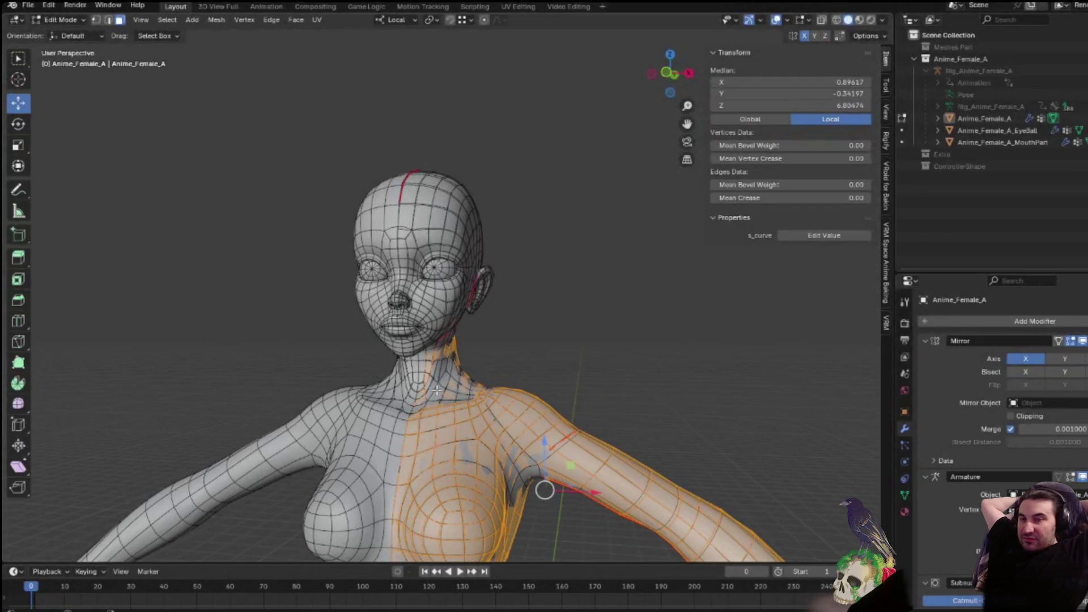
{"action": "mouse_move", "coordinate": [456, 408]}
{"action": "left_mouse_down"}
{"action": "mouse_move", "coordinate": [455, 386]}
{"action": "mouse_move", "coordinate": [438, 390]}
{"action": "left_mouse_up"}
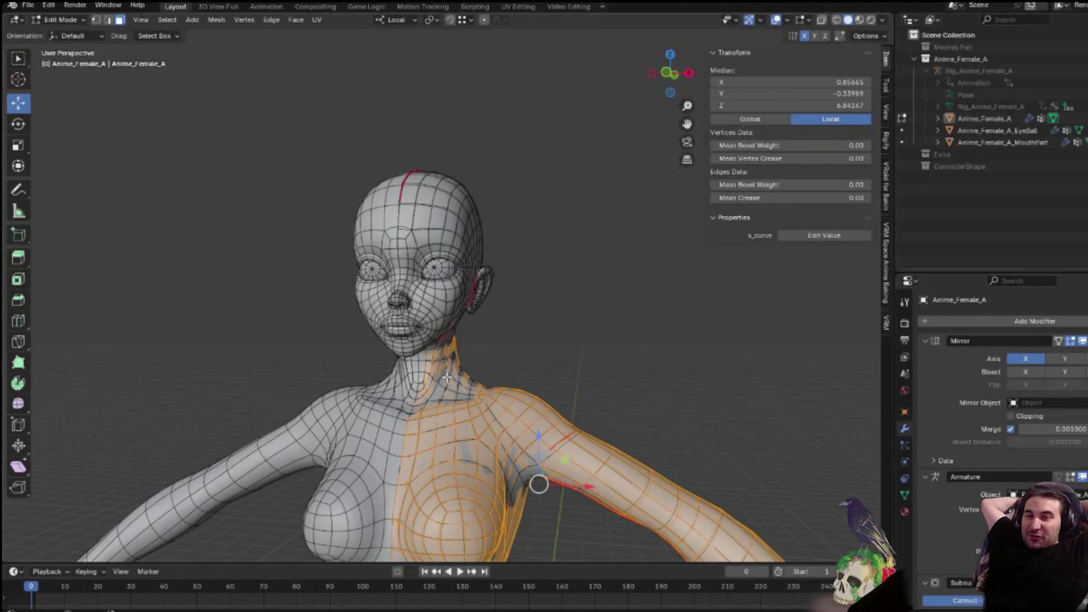
{"action": "left_click_drag", "start_coordinate": [428, 360], "coordinate": [433, 408]}
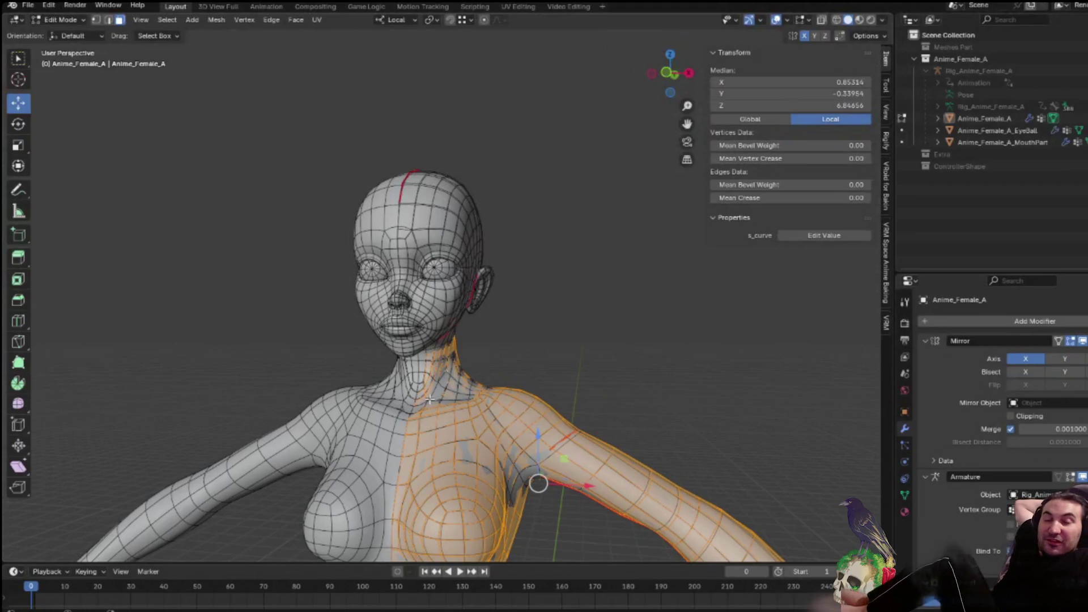
{"action": "scroll", "coordinate": [434, 408], "scroll_direction": "down", "scroll_amount": 5}
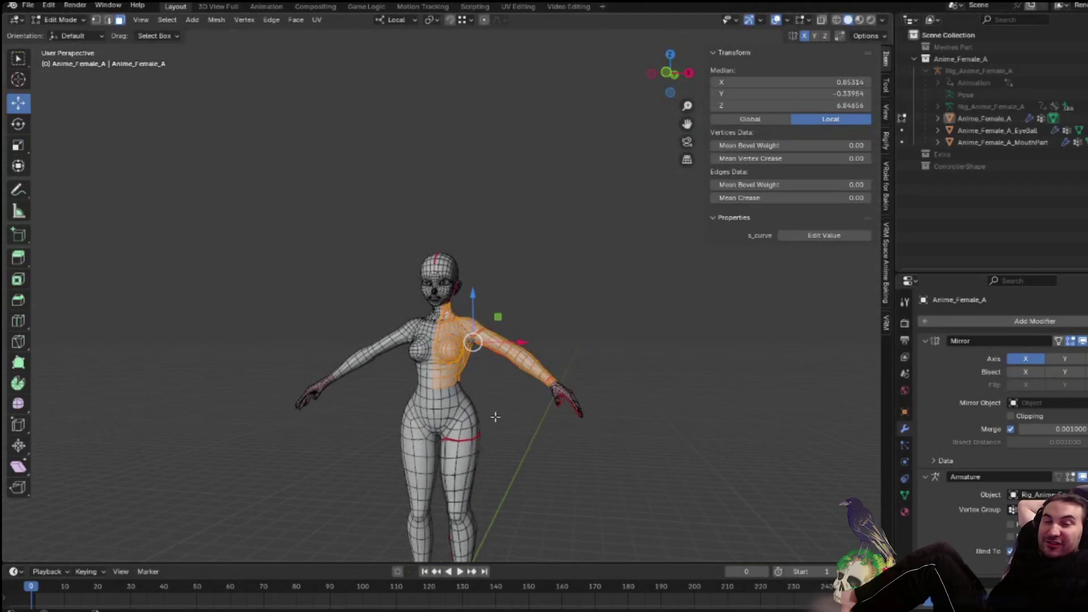
Keep the copied torso and arm faces in place and separate them into their own object
{"action": "key", "text": "g"}
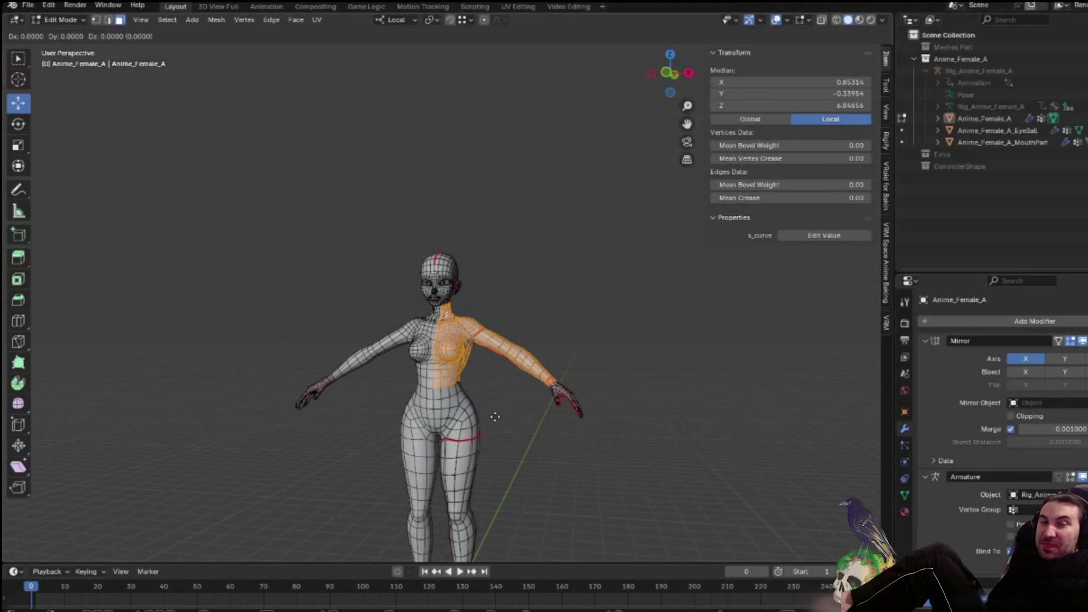
{"action": "key", "text": "Escape"}
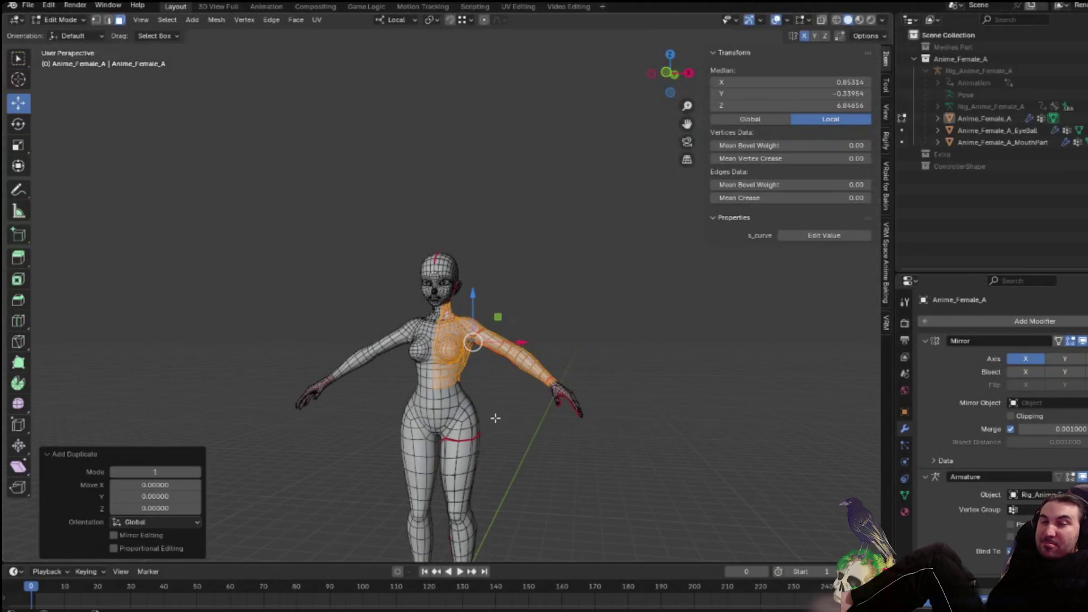
{"action": "key", "text": "p"}
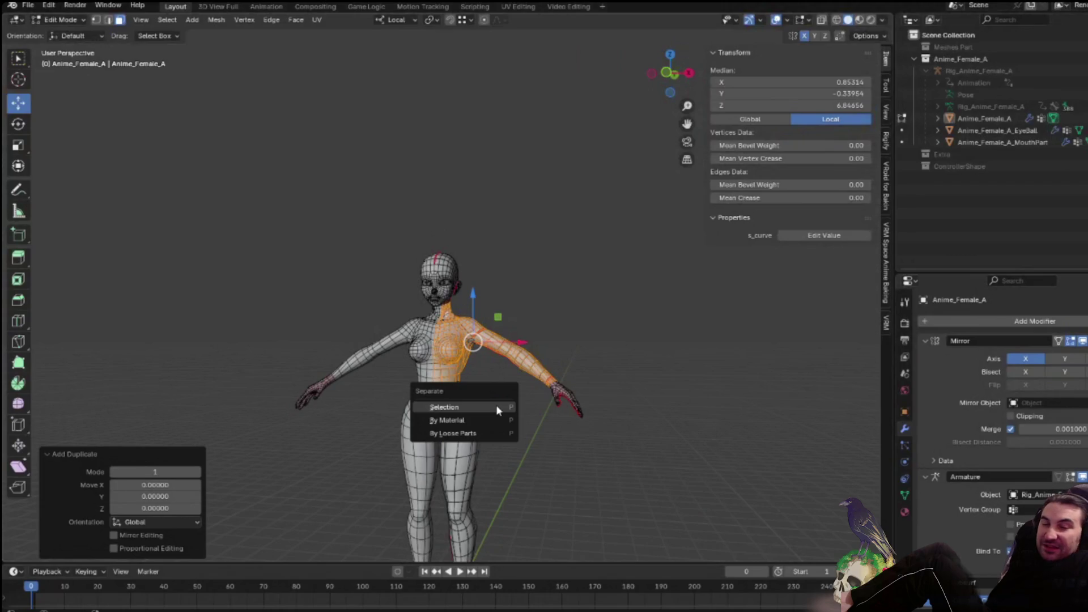
{"action": "left_click", "coordinate": [496, 405]}
{"action": "middle_click_drag", "start_coordinate": [482, 409], "coordinate": [498, 406]}
{"action": "scroll", "coordinate": [502, 391], "scroll_direction": "up", "scroll_amount": 2}
{"action": "scroll", "coordinate": [506, 377], "scroll_direction": "up", "scroll_amount": 1}
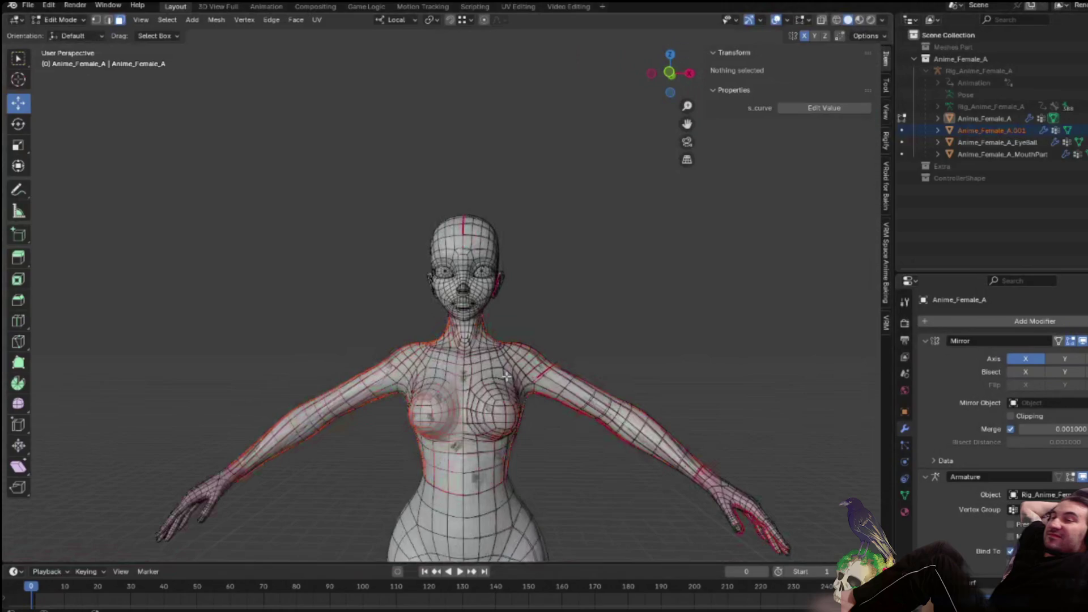
{"action": "scroll", "coordinate": [319, 374], "scroll_direction": "up", "scroll_amount": 1}
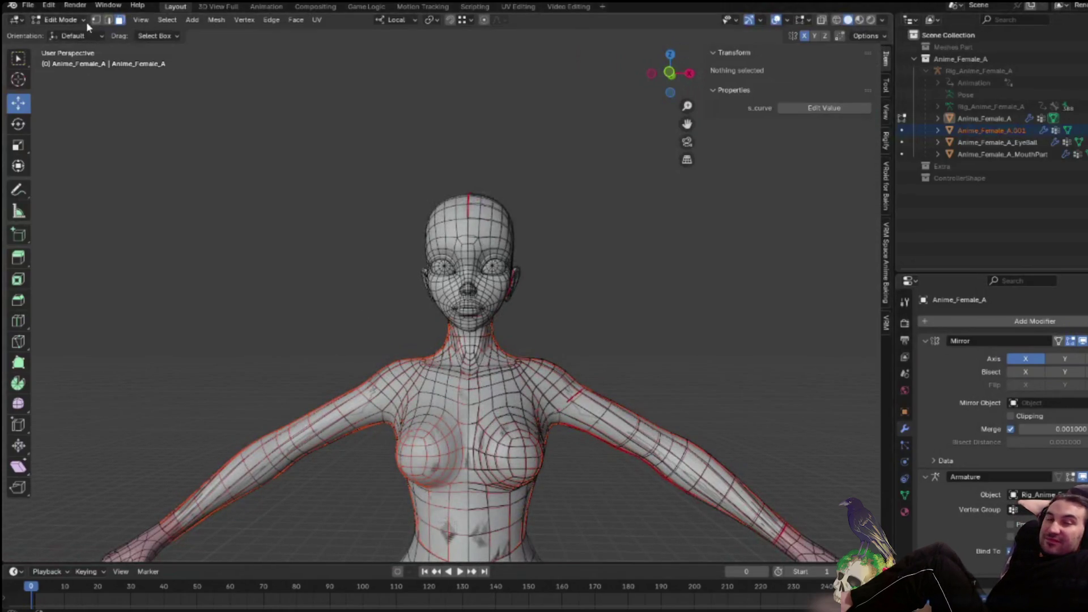
In Object Mode, lift the separated torso piece about 2.73 units straight up and inspect it
{"action": "key", "text": "Tab"}
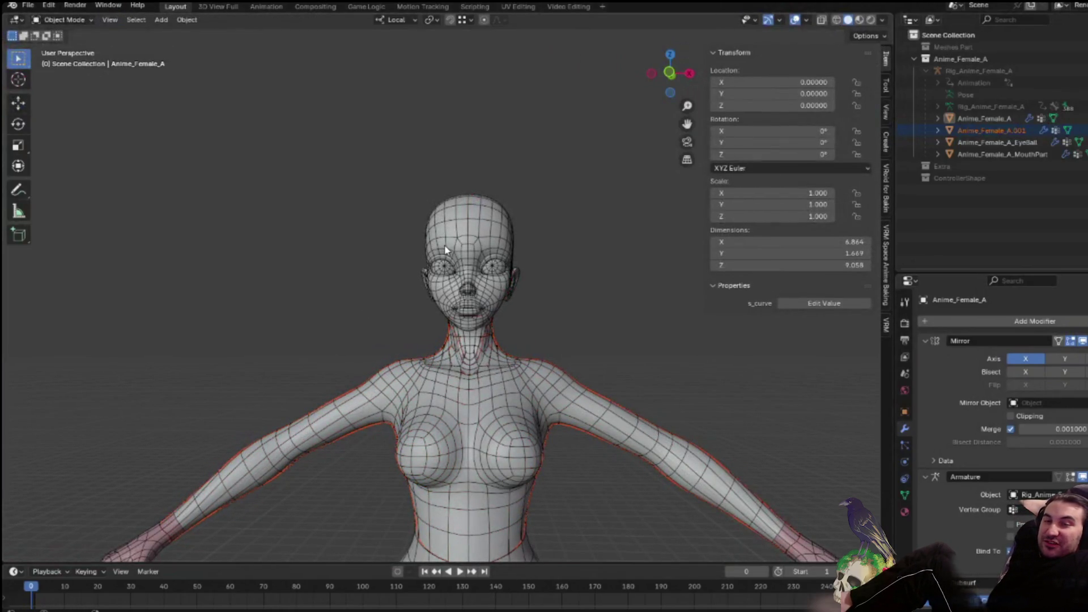
{"action": "key", "text": "shift+d"}
{"action": "key", "text": "z"}
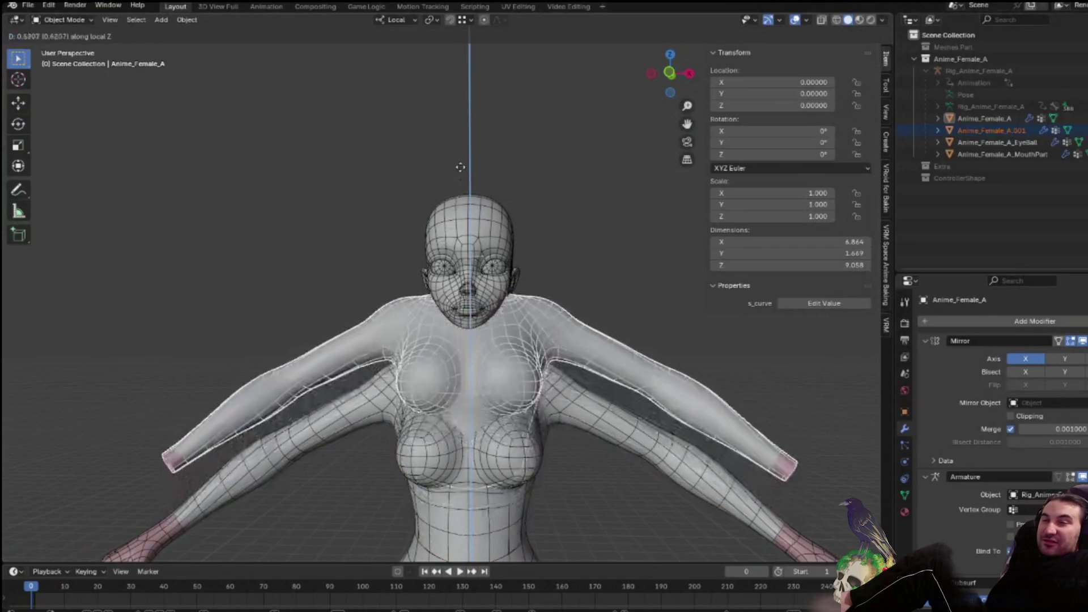
{"action": "left_click", "coordinate": [548, 474]}
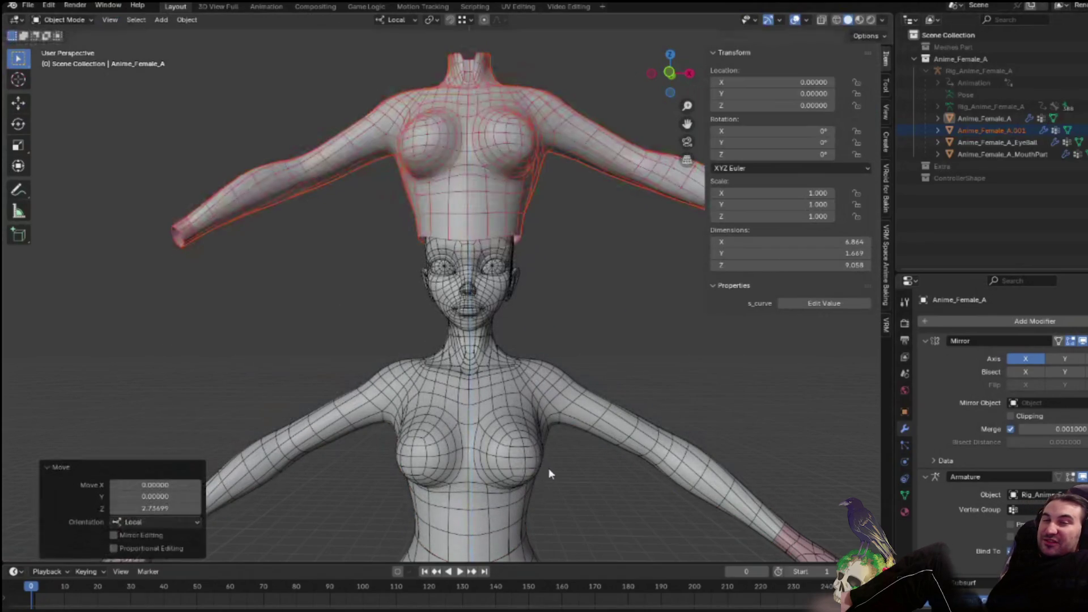
{"action": "middle_click_drag", "start_coordinate": [476, 520], "coordinate": [486, 543]}
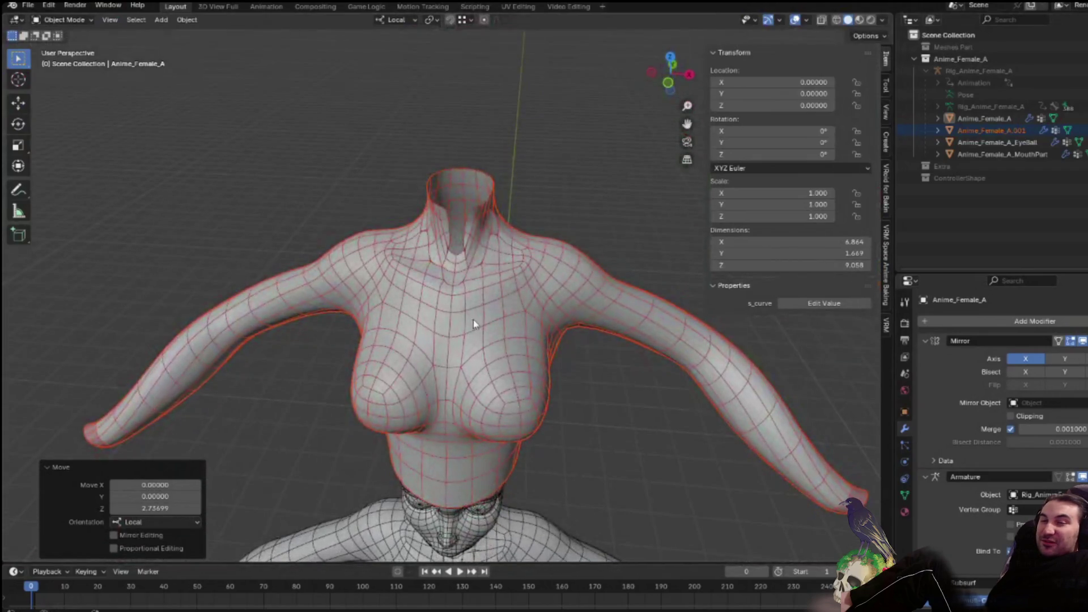
{"action": "scroll", "coordinate": [474, 321], "scroll_direction": "up", "scroll_amount": 3}
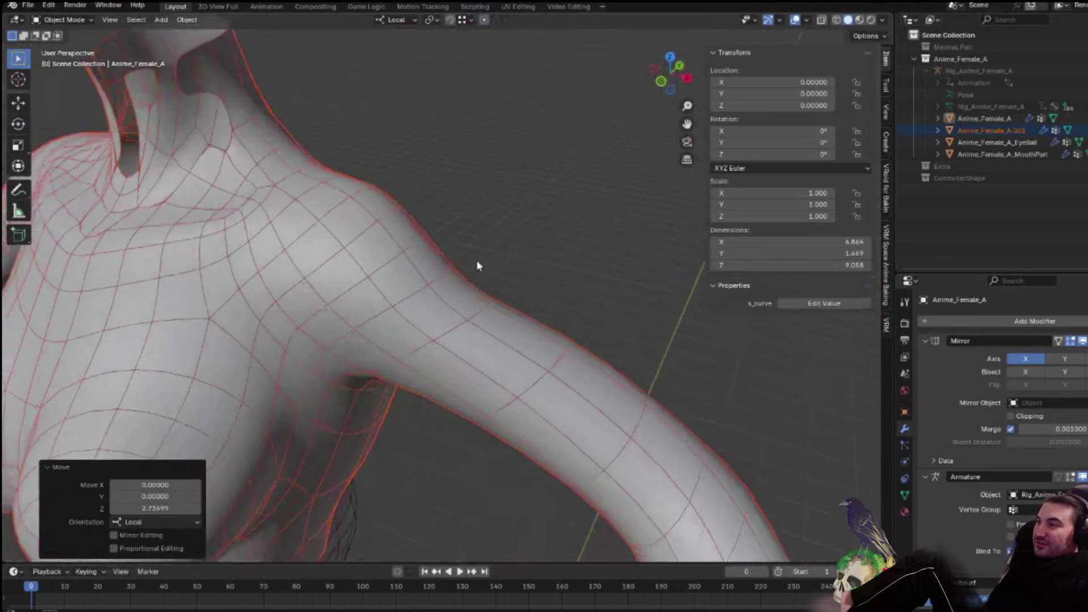